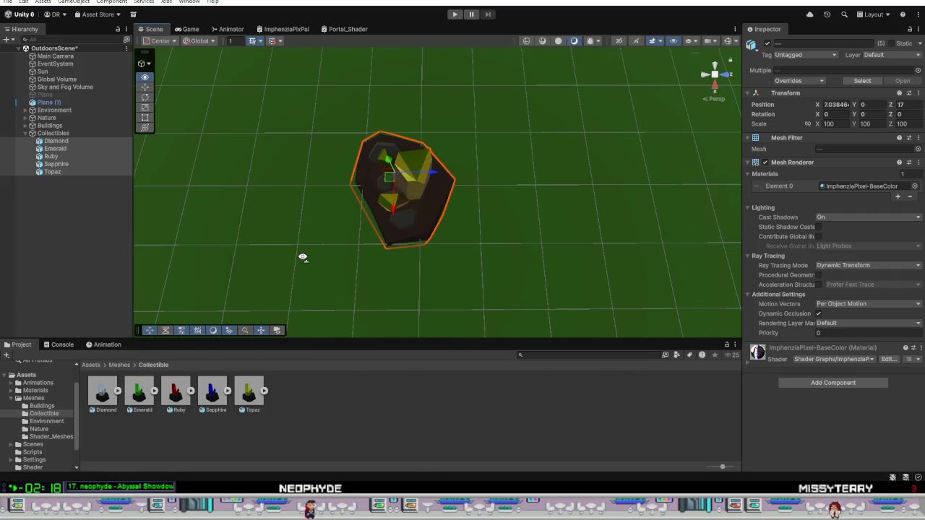
# Check the five-gem layout in Blender's top orthographic view, then return to Unity.
pyautogui.moveTo(302, 256); pyautogui.dragTo(302, 265)
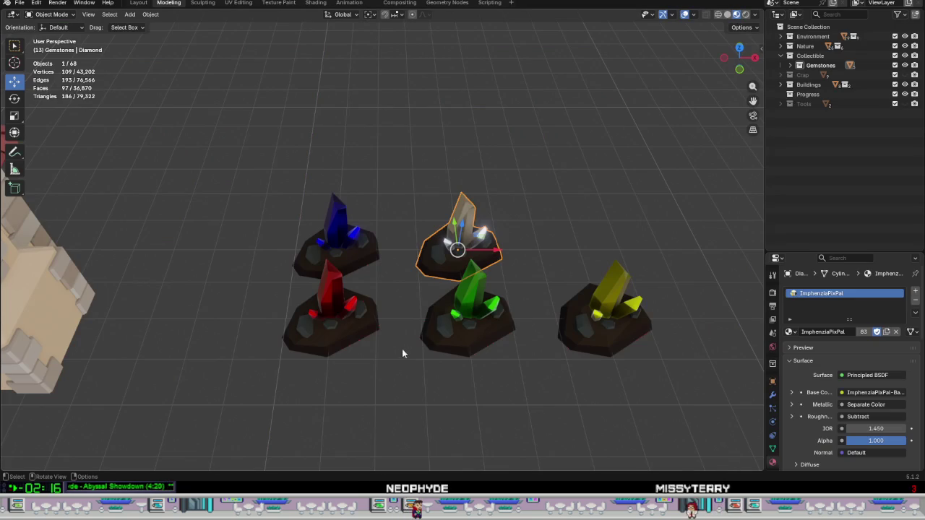
pyautogui.rightClick(420, 363)
pyautogui.moveTo(505, 354)
pyautogui.mouseDown()
pyautogui.moveTo(547, 337)
pyautogui.moveTo(632, 378)
pyautogui.moveTo(624, 367)
pyautogui.moveTo(566, 363)
pyautogui.moveTo(458, 383)
pyautogui.moveTo(393, 378)
pyautogui.moveTo(431, 340)
pyautogui.mouseUp()
pyautogui.press('KP_7')
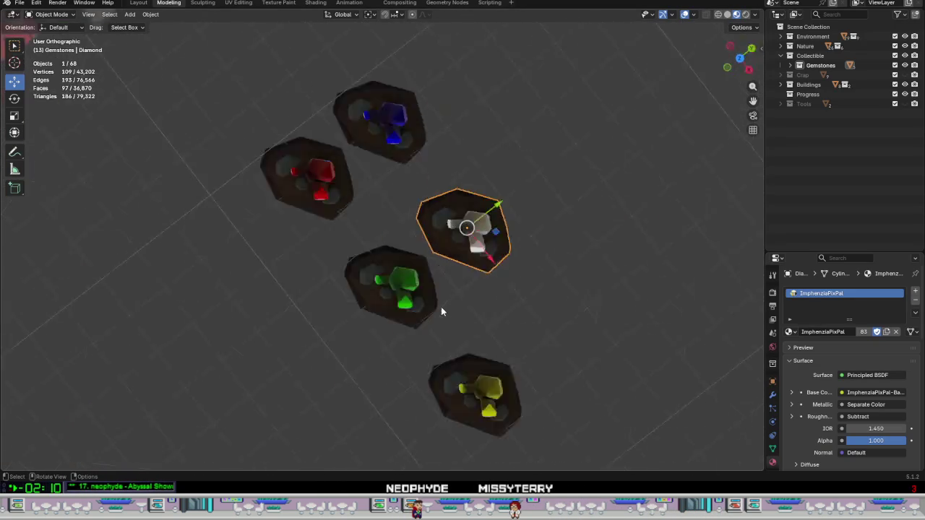
pyautogui.scroll(5, 473, 239)
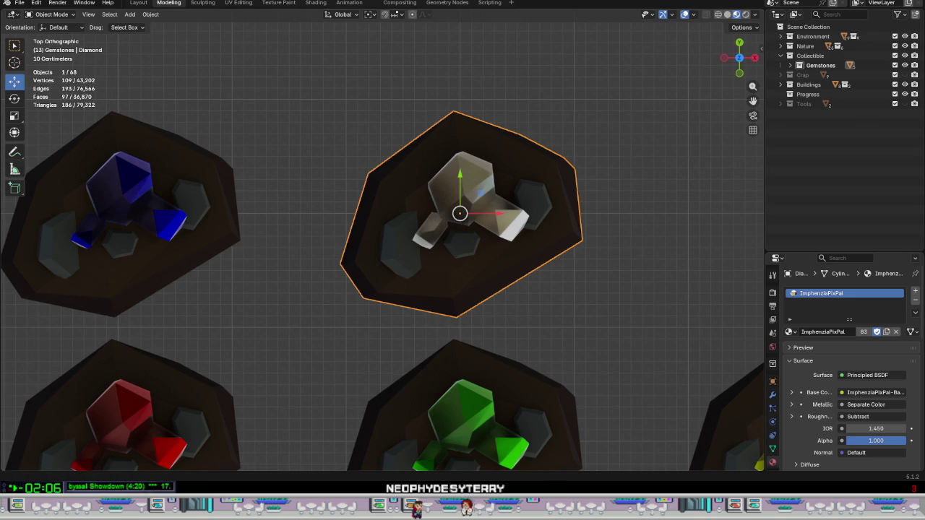
pyautogui.click(336, 445)
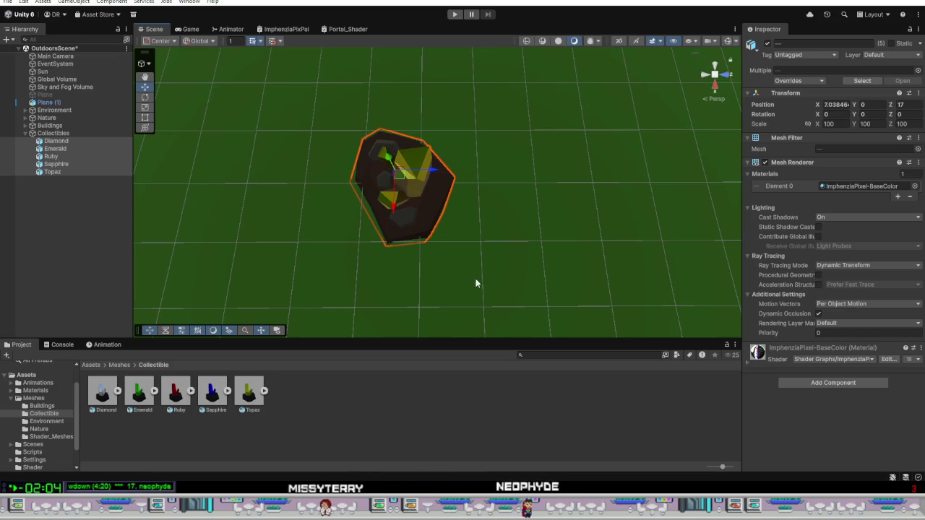
# Move the five stacked gems together to about X 9, Y 0, Z 17.297.
pyautogui.moveTo(475, 284)
pyautogui.mouseDown()
pyautogui.moveTo(463, 285)
pyautogui.moveTo(479, 314)
pyautogui.moveTo(575, 305)
pyautogui.mouseUp()
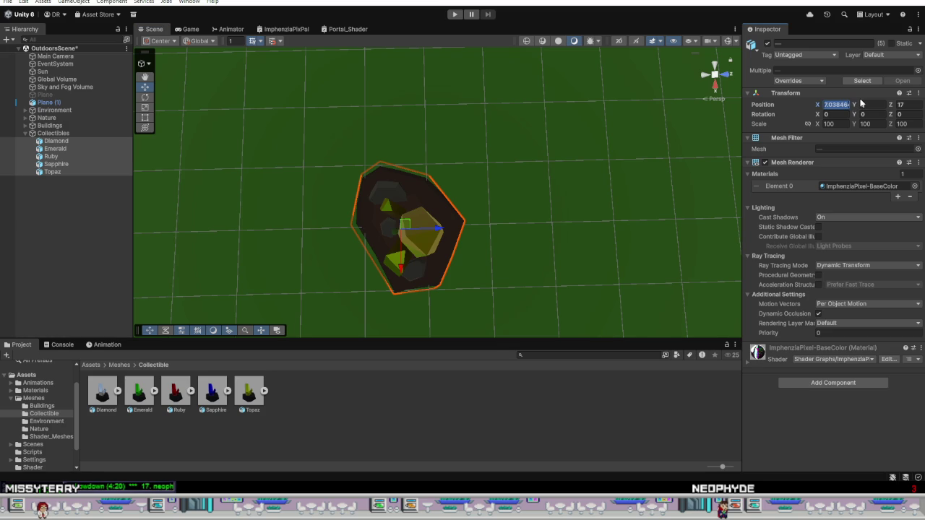
pyautogui.write('7')
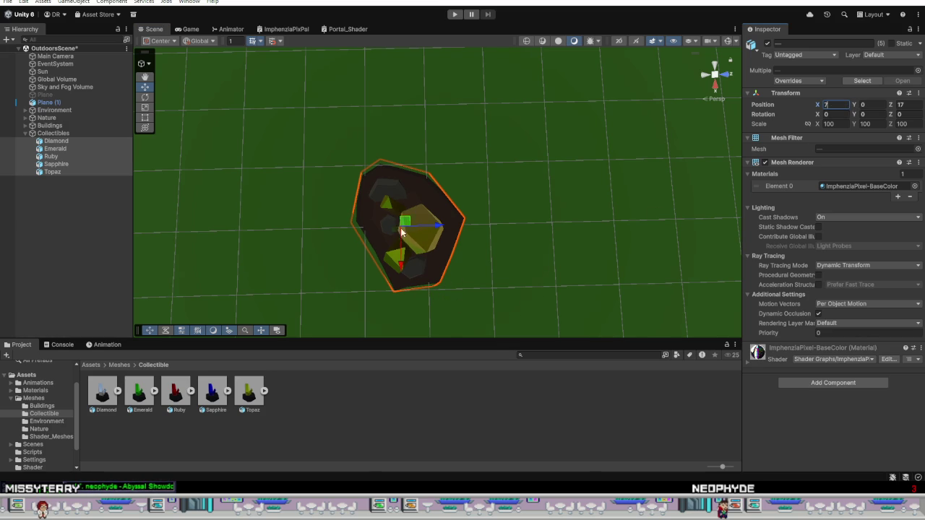
pyautogui.moveTo(398, 209)
pyautogui.mouseDown()
pyautogui.moveTo(453, 224)
pyautogui.moveTo(471, 63)
pyautogui.moveTo(458, 283)
pyautogui.moveTo(455, 270)
pyautogui.mouseUp()
pyautogui.moveTo(452, 203)
pyautogui.mouseDown()
pyautogui.moveTo(468, 211)
pyautogui.moveTo(485, 283)
pyautogui.moveTo(489, 247)
pyautogui.moveTo(171, 227)
pyautogui.moveTo(195, 137)
pyautogui.moveTo(208, 131)
pyautogui.moveTo(232, 158)
pyautogui.mouseUp()
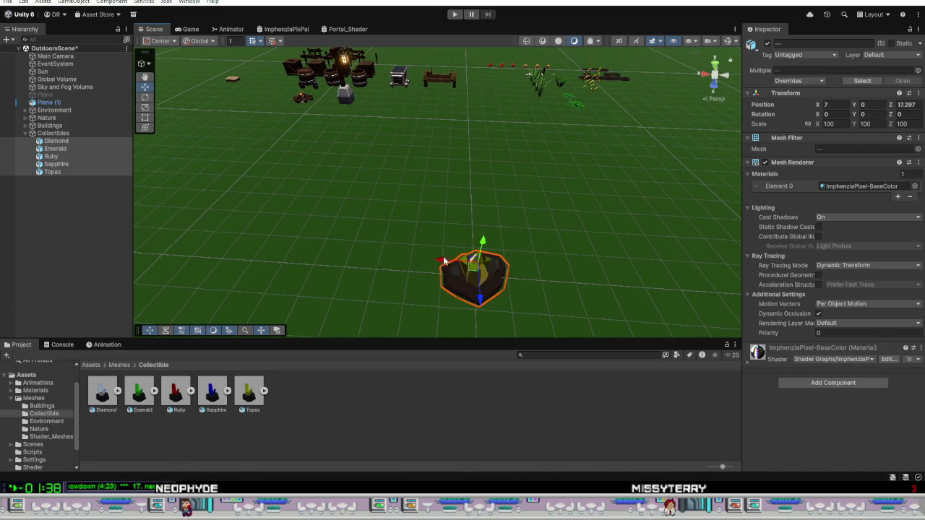
pyautogui.moveTo(444, 261); pyautogui.dragTo(370, 283)
# Set the Collectibles parent group's position to 0, 0, 0.
pyautogui.rightClick(370, 283)
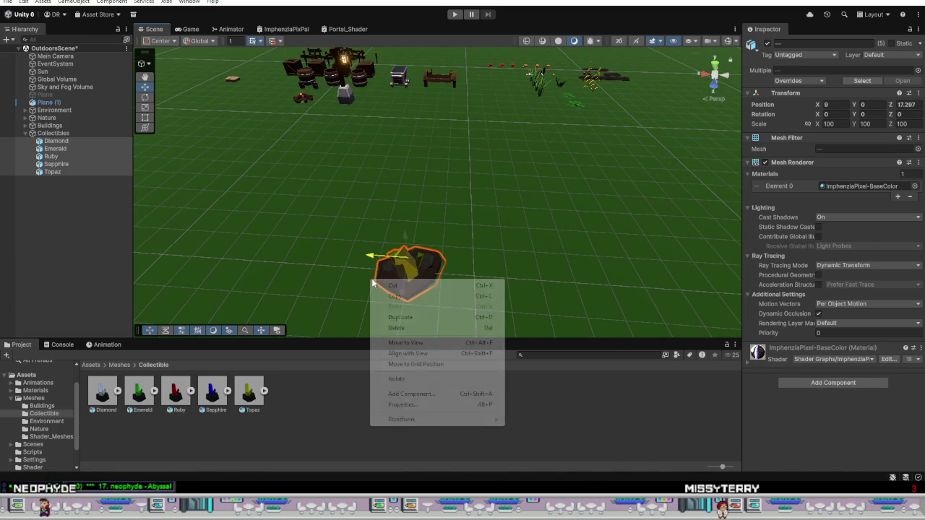
pyautogui.click(86, 136)
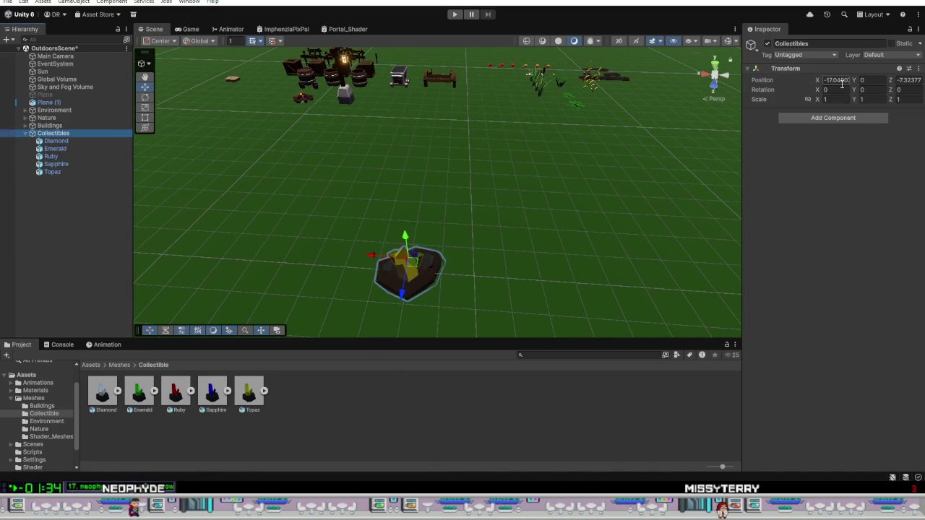
pyautogui.write('00')
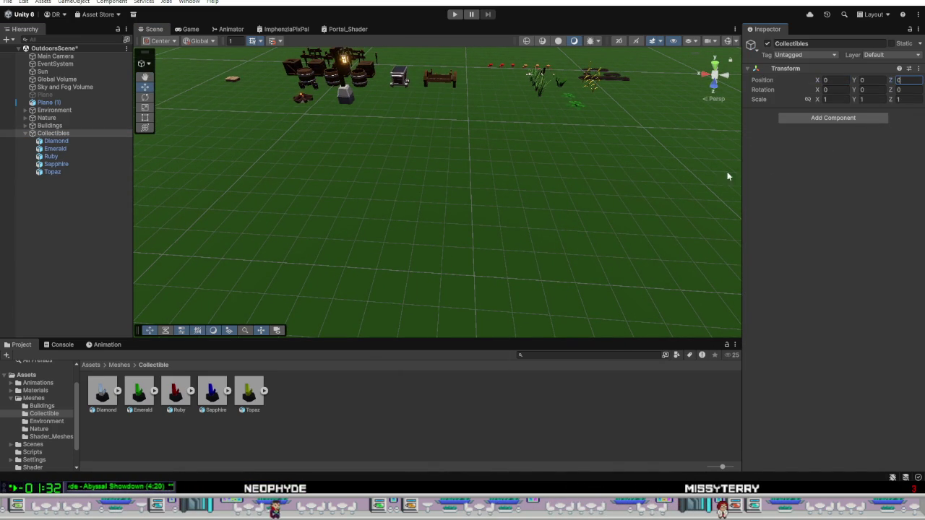
# Select all five gems, Diamond through Topaz, in the Hierarchy.
pyautogui.click(62, 142)
pyautogui.scroll(-10, 421, 190)
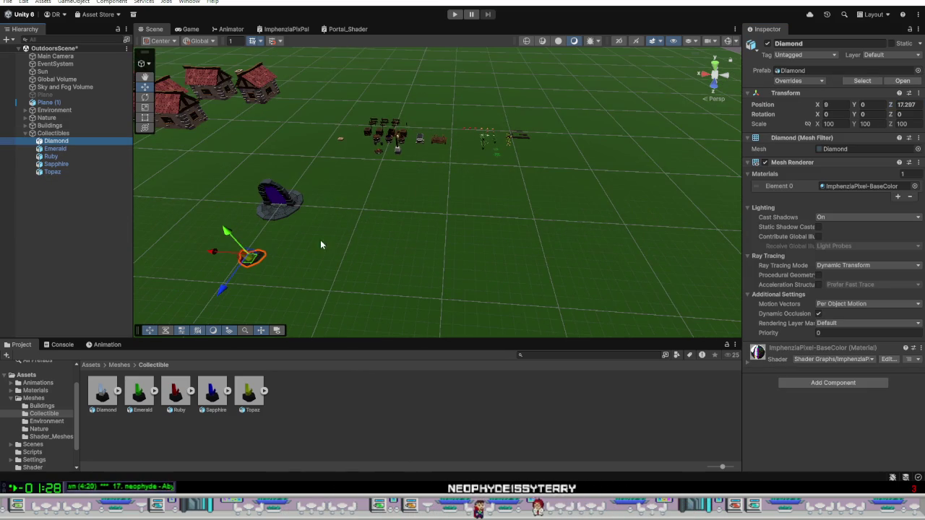
pyautogui.keyDown('shift'); pyautogui.click(68, 172); pyautogui.keyUp('shift')
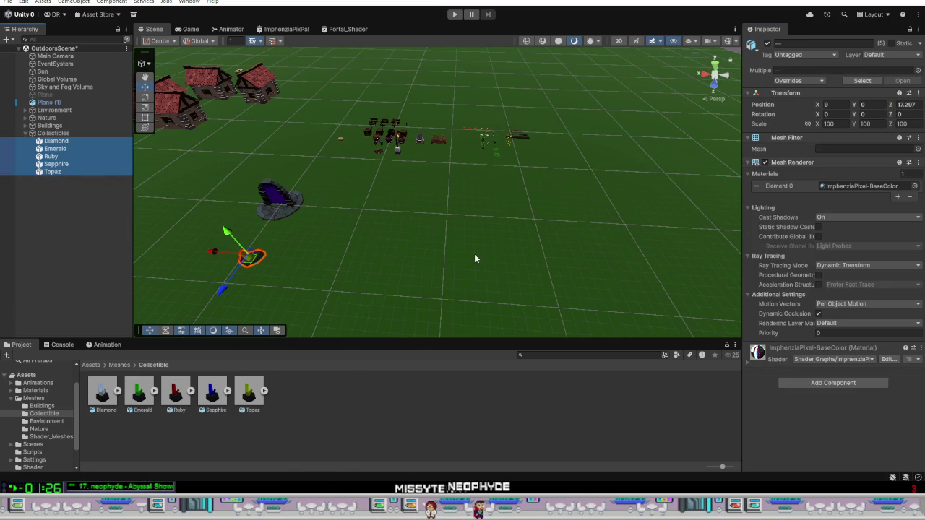
# Slide the five gems along X, set their Z to 17, then push them to Z 20.
pyautogui.moveTo(216, 256)
pyautogui.mouseDown()
pyautogui.moveTo(418, 284)
pyautogui.moveTo(407, 286)
pyautogui.mouseUp()
pyautogui.press('f')
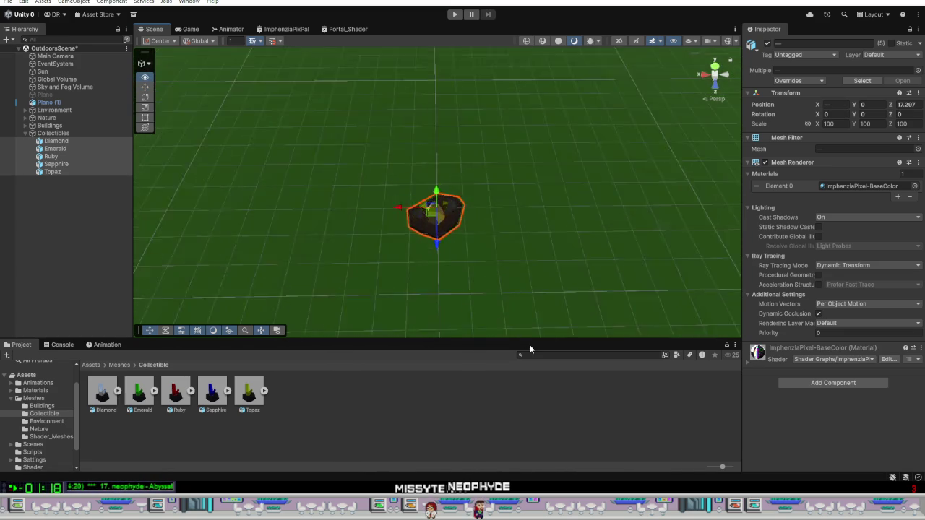
pyautogui.scroll(5, 523, 340)
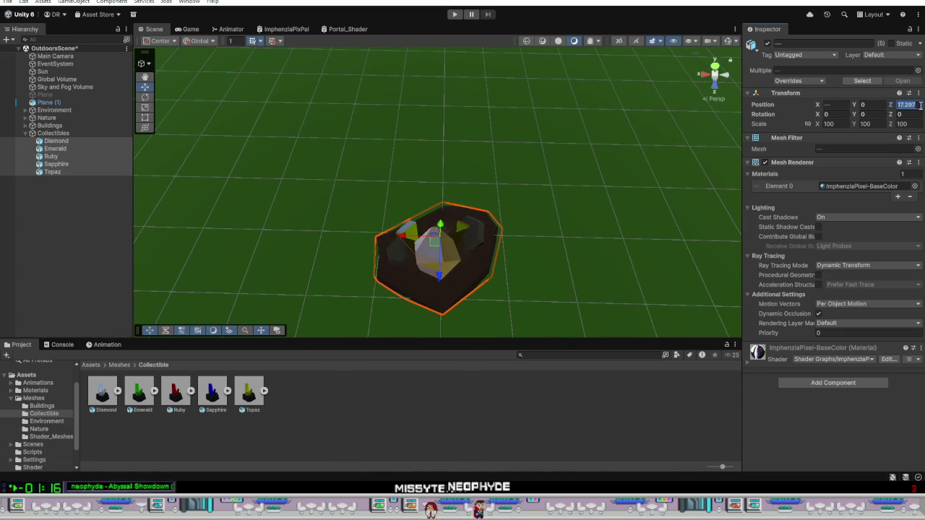
pyautogui.write('17')
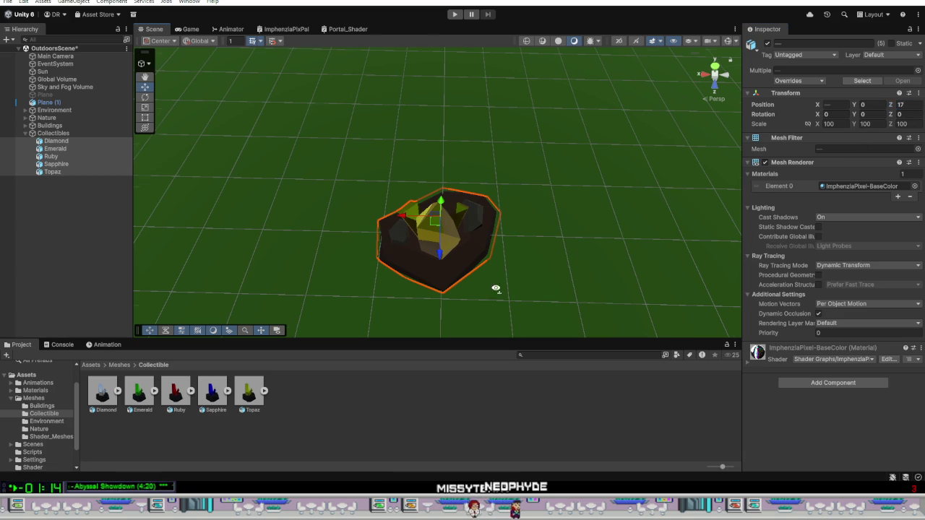
pyautogui.moveTo(496, 289)
pyautogui.mouseDown()
pyautogui.moveTo(614, 324)
pyautogui.moveTo(728, 300)
pyautogui.moveTo(664, 257)
pyautogui.moveTo(572, 241)
pyautogui.moveTo(241, 345)
pyautogui.moveTo(104, 348)
pyautogui.moveTo(82, 313)
pyautogui.moveTo(82, 304)
pyautogui.moveTo(169, 268)
pyautogui.moveTo(261, 298)
pyautogui.moveTo(315, 303)
pyautogui.mouseUp()
pyautogui.moveTo(440, 225); pyautogui.dragTo(361, 219)
pyautogui.moveTo(477, 267)
pyautogui.mouseDown()
pyautogui.moveTo(367, 268)
pyautogui.moveTo(217, 250)
pyautogui.moveTo(250, 234)
pyautogui.moveTo(106, 210)
pyautogui.mouseUp()
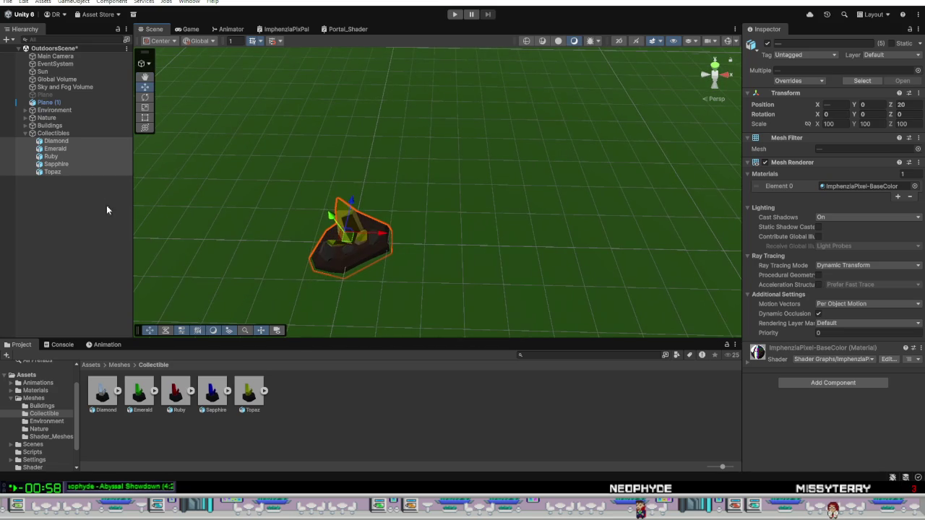
# Reposition the Diamond along X and move the Emerald to X -7.
pyautogui.click(78, 141)
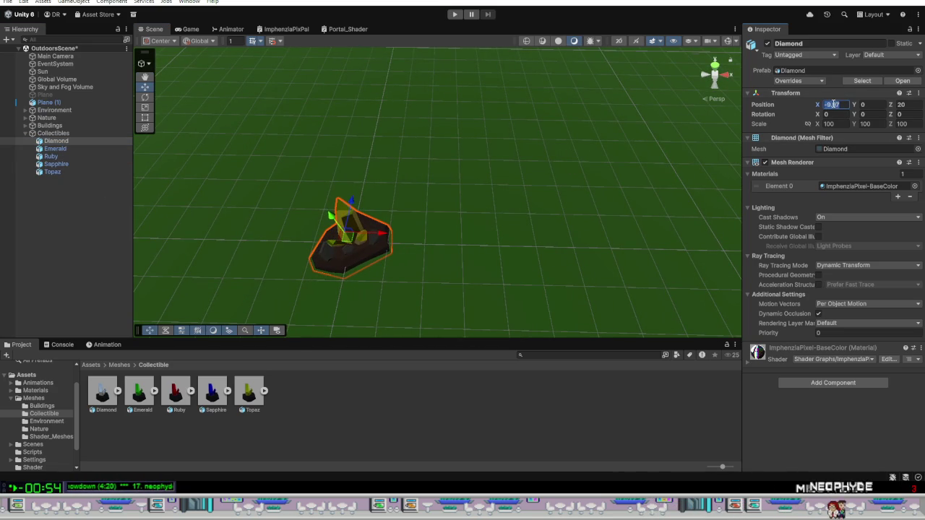
pyautogui.write('10')
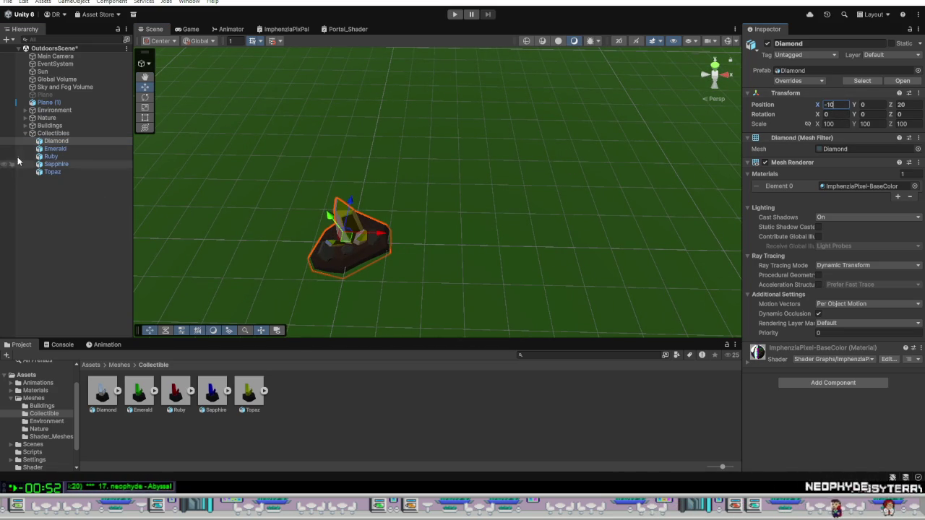
pyautogui.click(69, 147)
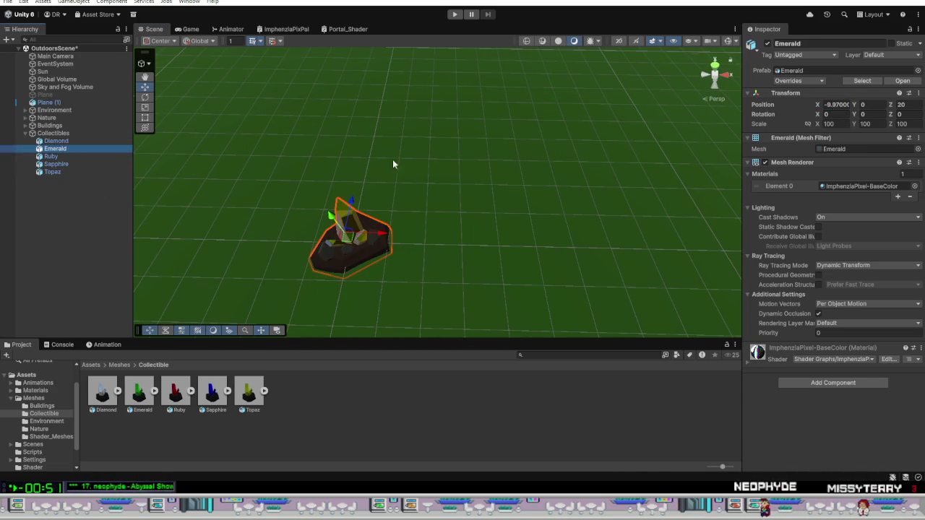
pyautogui.click(835, 104)
pyautogui.write('-')
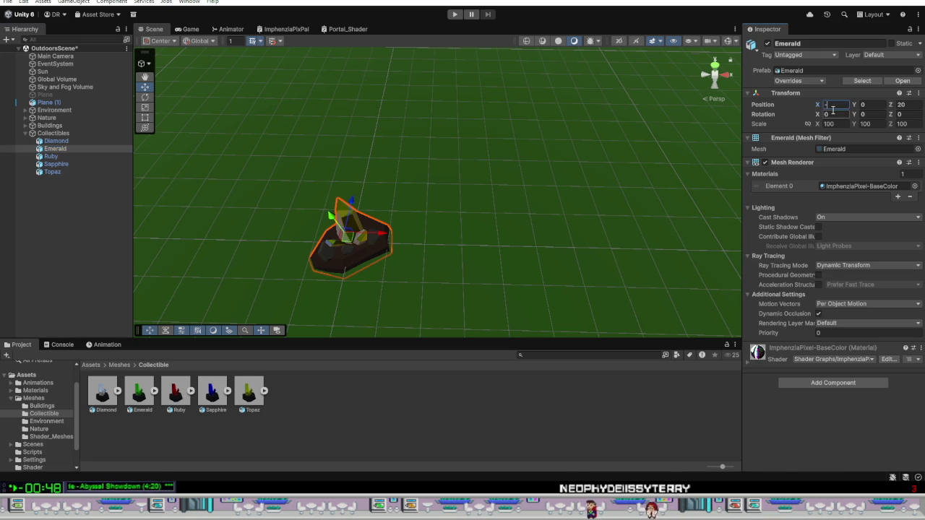
pyautogui.write('5')
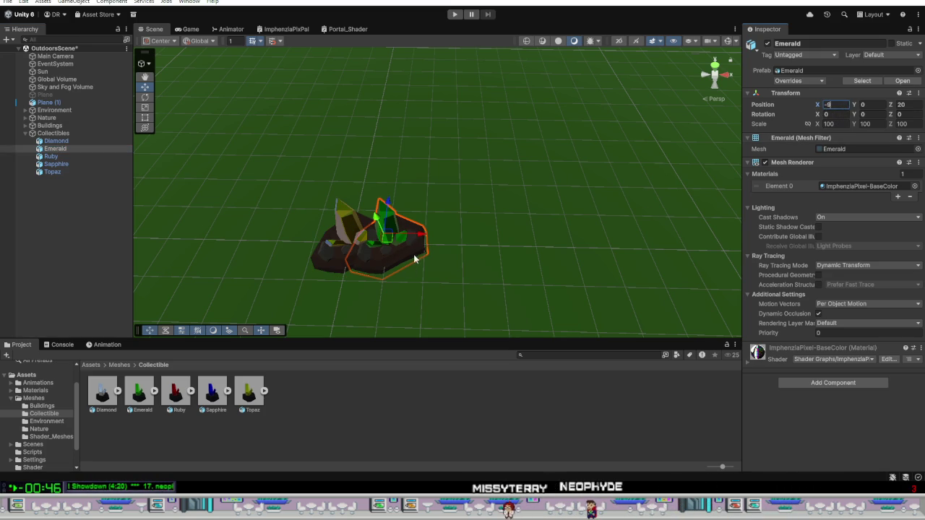
pyautogui.moveTo(422, 241); pyautogui.dragTo(500, 243)
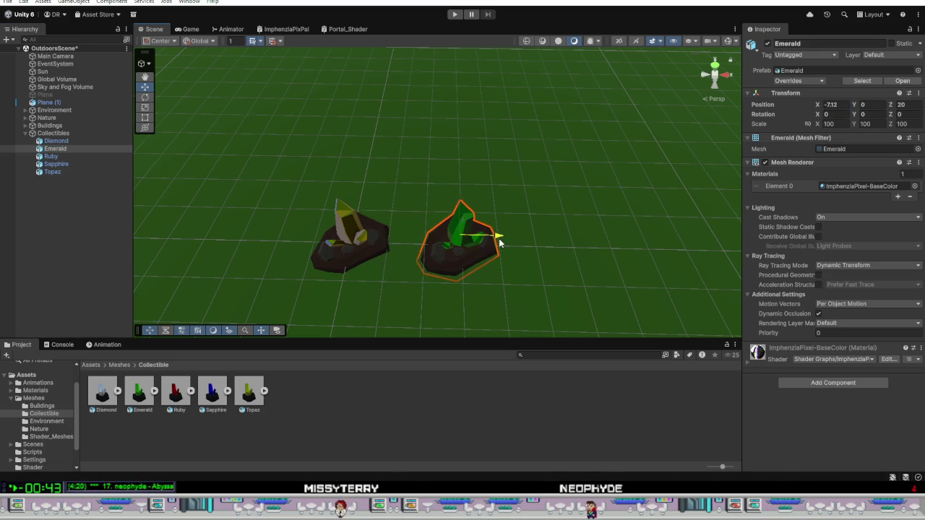
pyautogui.click(841, 106)
pyautogui.write('-')
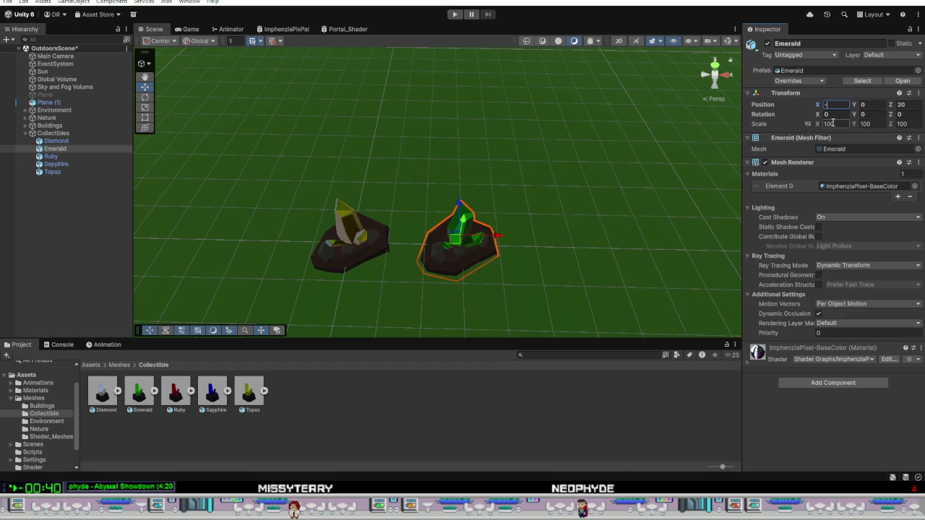
pyautogui.write('7')
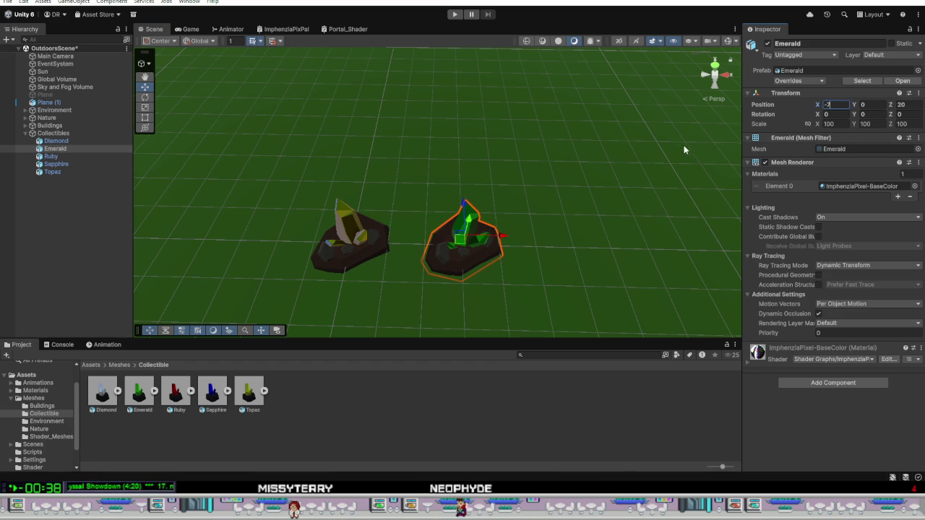
# Set the Ruby, Sapphire and Topaz X positions to -4, -1 and 2.
pyautogui.click(52, 157)
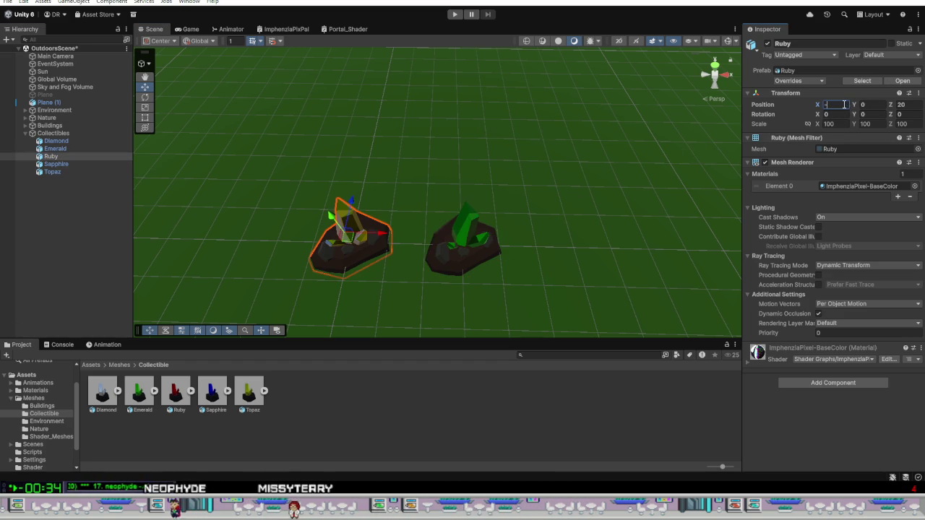
pyautogui.write('4')
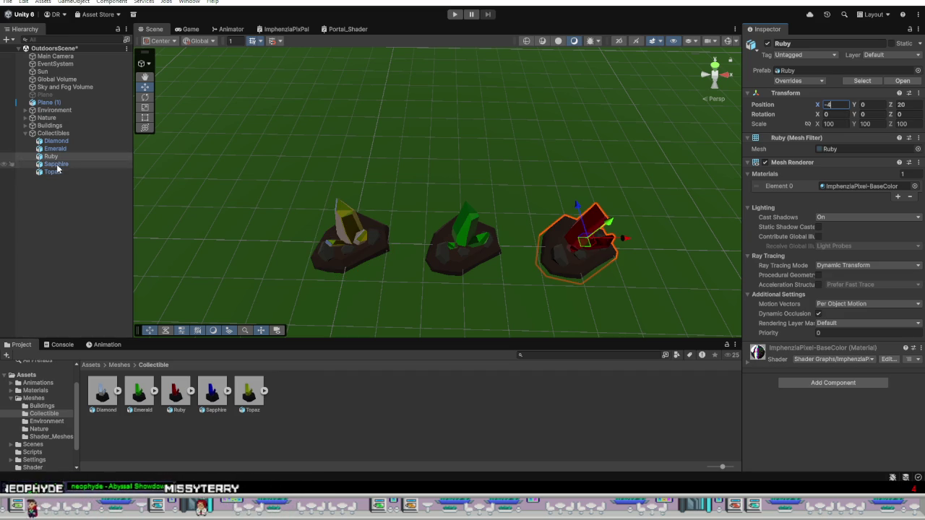
pyautogui.click(76, 165)
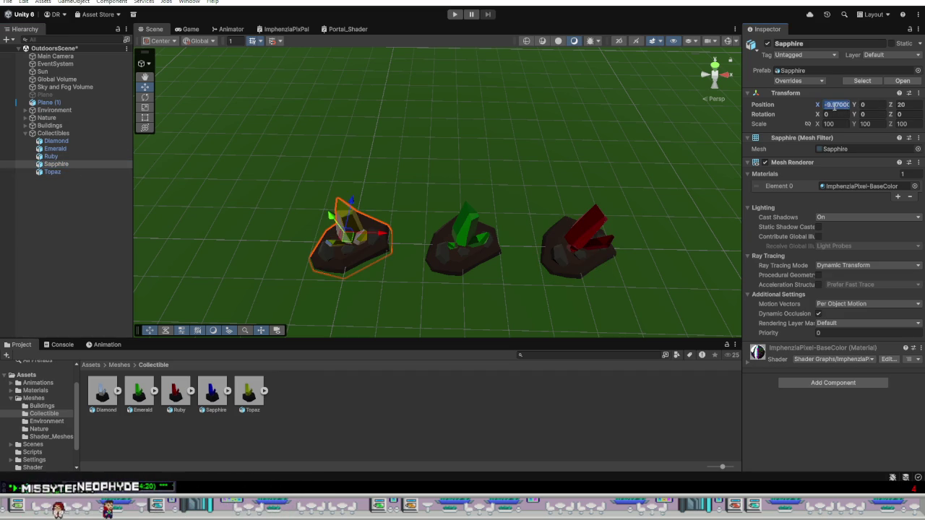
pyautogui.write('1')
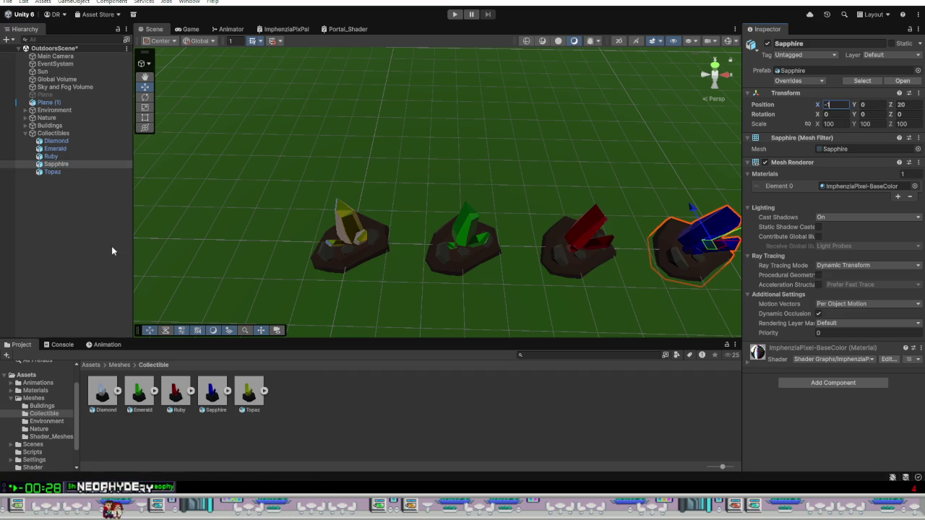
pyautogui.click(70, 171)
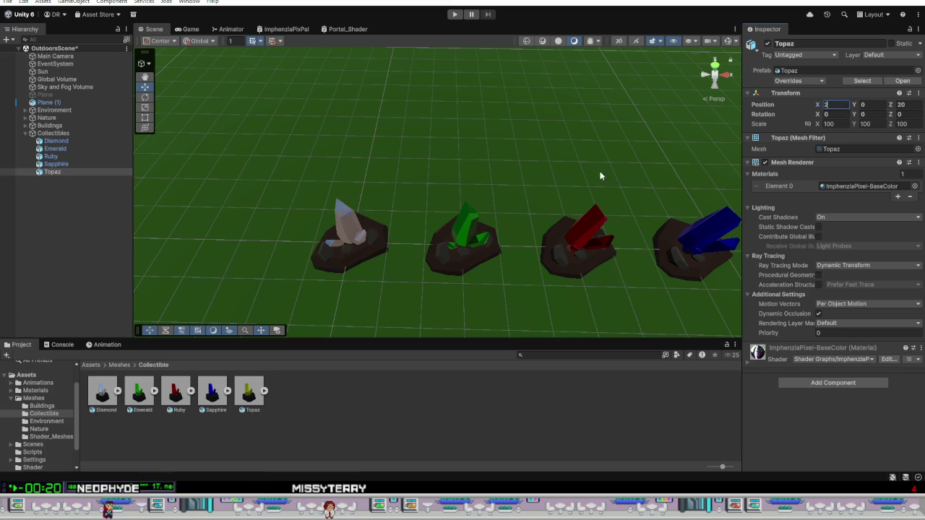
pyautogui.scroll(-5, 599, 176)
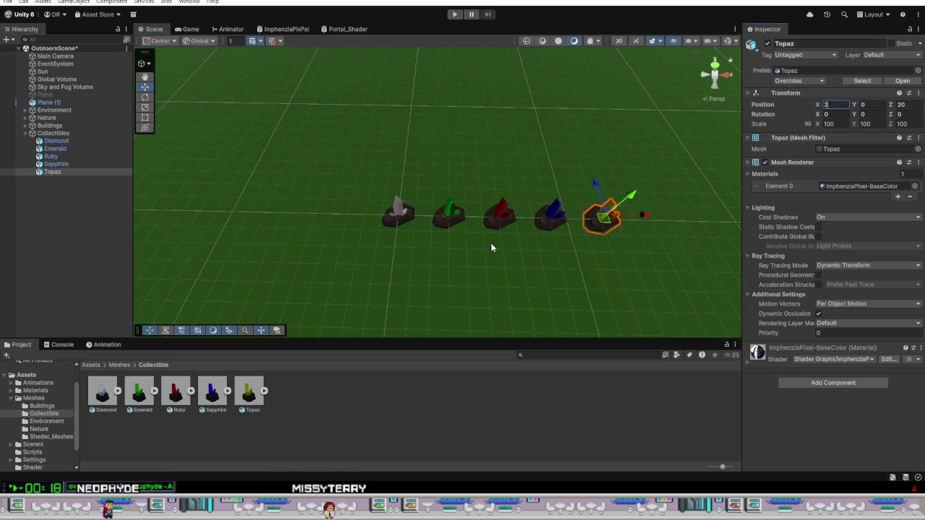
# Frame the gem row over the village, then start the scene in Play mode.
pyautogui.moveTo(492, 247)
pyautogui.mouseDown()
pyautogui.moveTo(499, 200)
pyautogui.moveTo(476, 263)
pyautogui.moveTo(478, 201)
pyautogui.mouseUp()
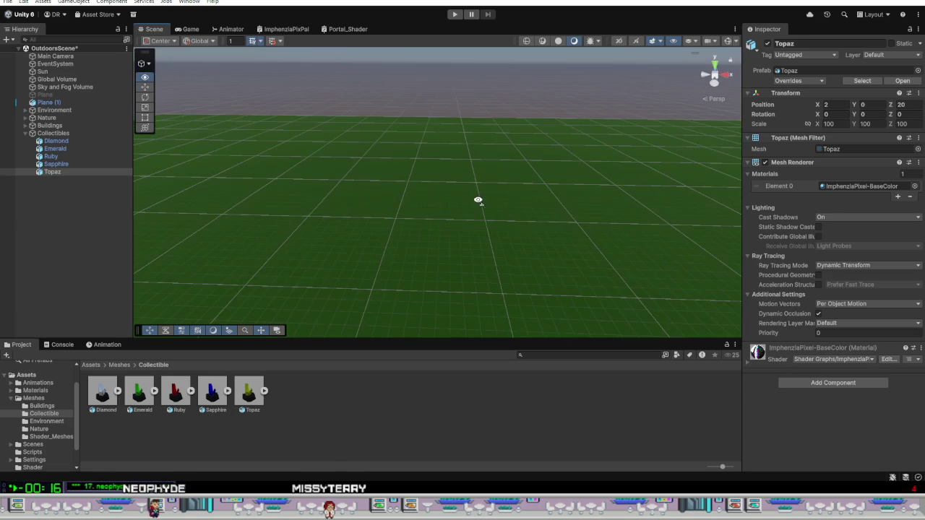
pyautogui.click(477, 74)
pyautogui.moveTo(477, 75)
pyautogui.mouseDown()
pyautogui.moveTo(458, 284)
pyautogui.moveTo(470, 323)
pyautogui.moveTo(455, 367)
pyautogui.moveTo(443, 252)
pyautogui.moveTo(460, 246)
pyautogui.mouseUp()
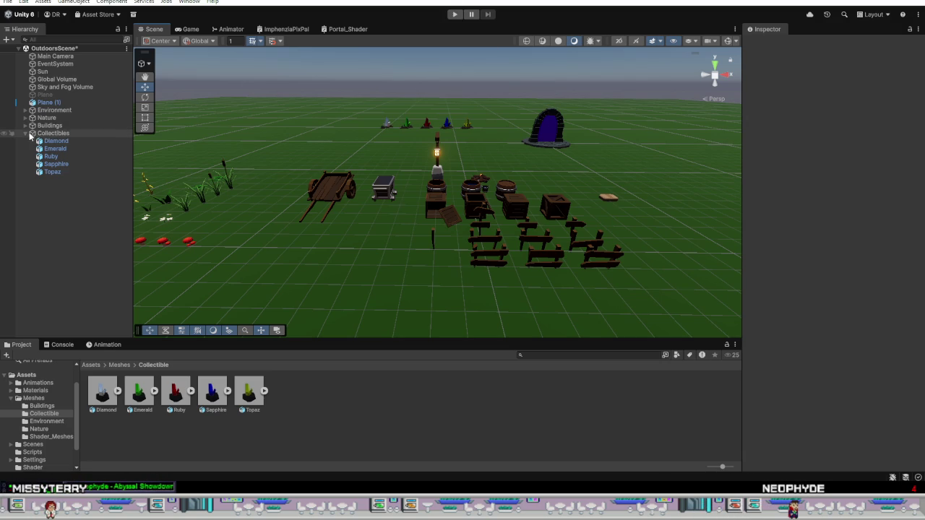
pyautogui.click(454, 15)
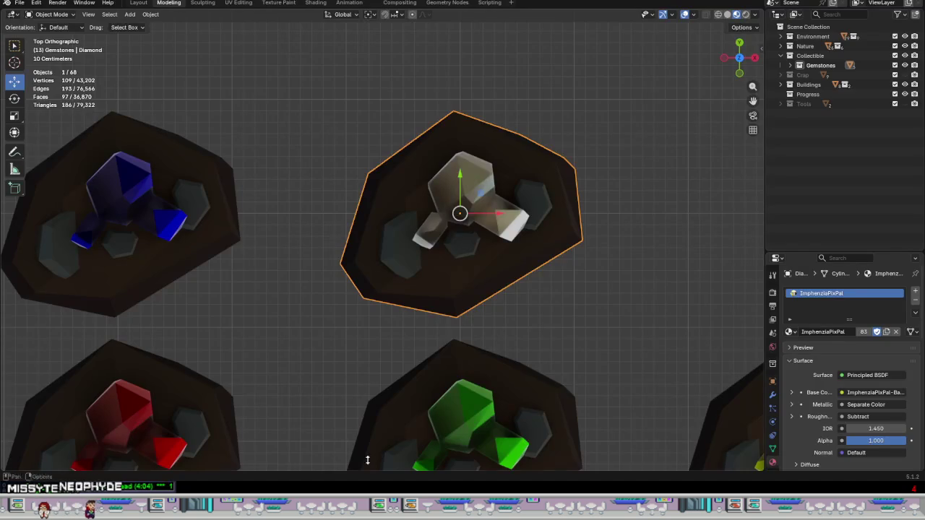
# View the gem crystals in perspective in Blender, then return to the running Unity game.
pyautogui.rightClick(519, 304)
pyautogui.moveTo(650, 372)
pyautogui.mouseDown()
pyautogui.moveTo(599, 343)
pyautogui.moveTo(603, 270)
pyautogui.moveTo(591, 253)
pyautogui.moveTo(608, 244)
pyautogui.moveTo(595, 246)
pyautogui.moveTo(525, 284)
pyautogui.moveTo(537, 269)
pyautogui.moveTo(404, 418)
pyautogui.mouseUp()
pyautogui.moveTo(336, 504)
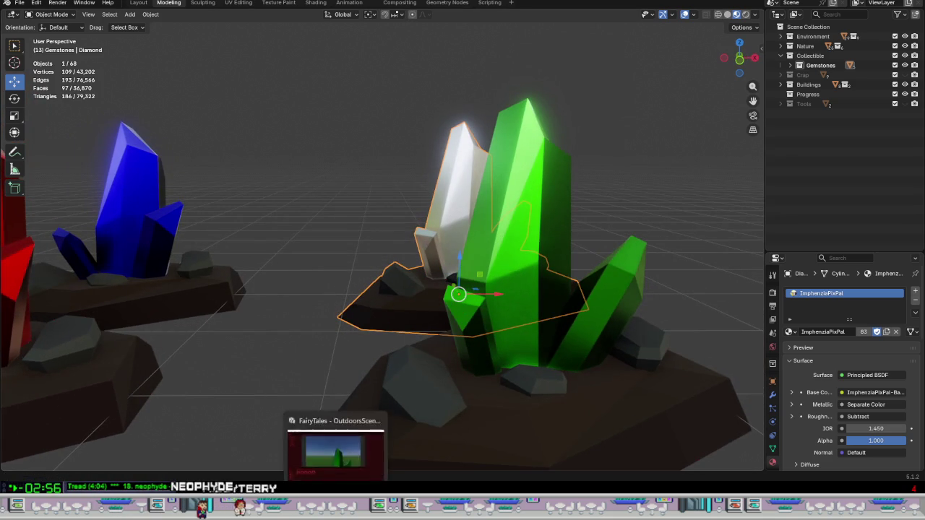
pyautogui.click(367, 474)
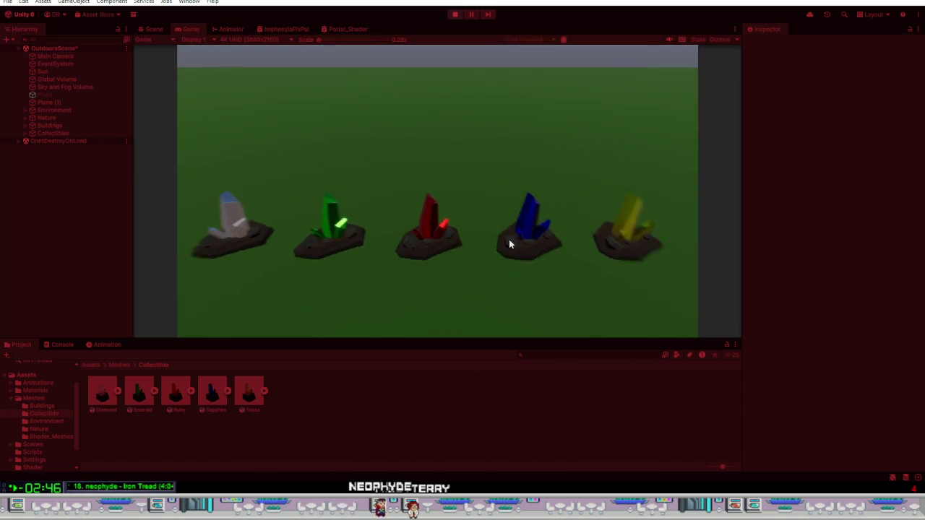
# Select the Sun in the Hierarchy to show its Transform and Light settings.
pyautogui.click(64, 73)
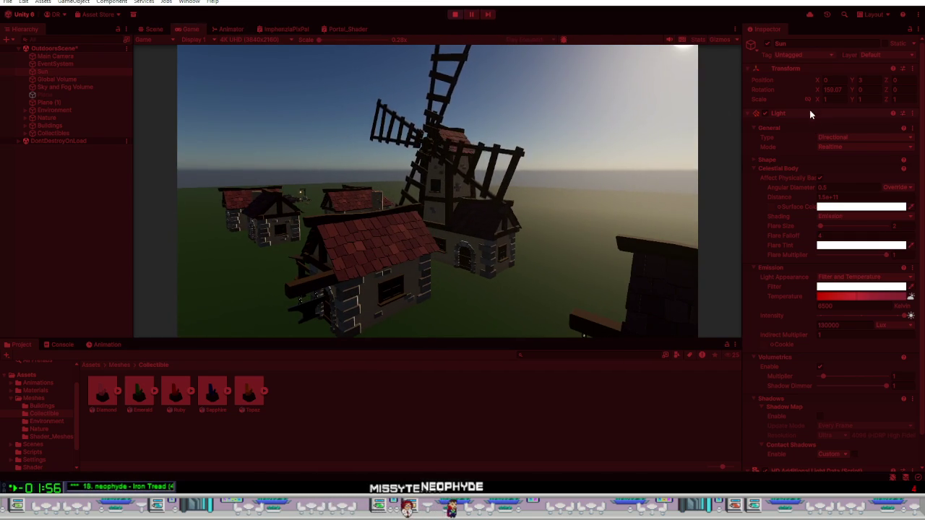
# Rotate the Sun to X 183 for a low orange sunset over the village.
pyautogui.moveTo(821, 90); pyautogui.dragTo(861, 97)
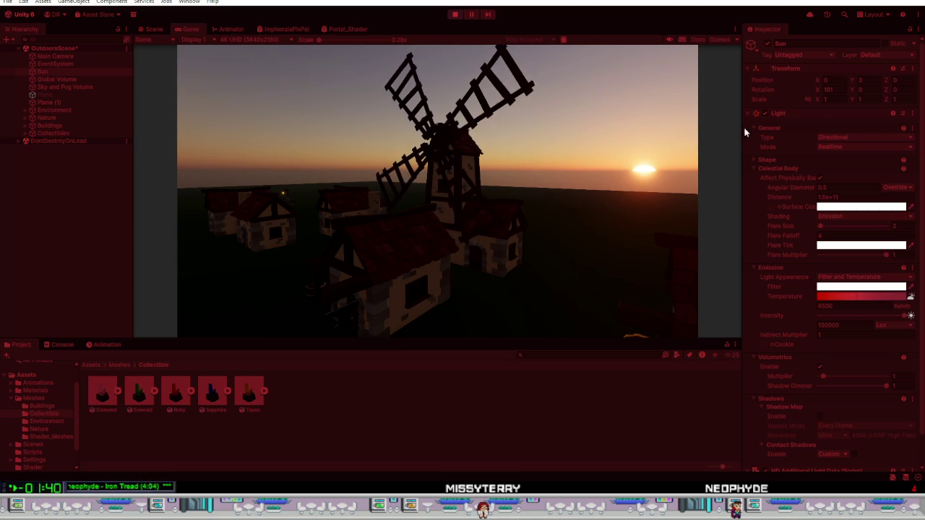
pyautogui.moveTo(816, 92)
pyautogui.mouseDown()
pyautogui.moveTo(758, 96)
pyautogui.moveTo(818, 106)
pyautogui.mouseUp()
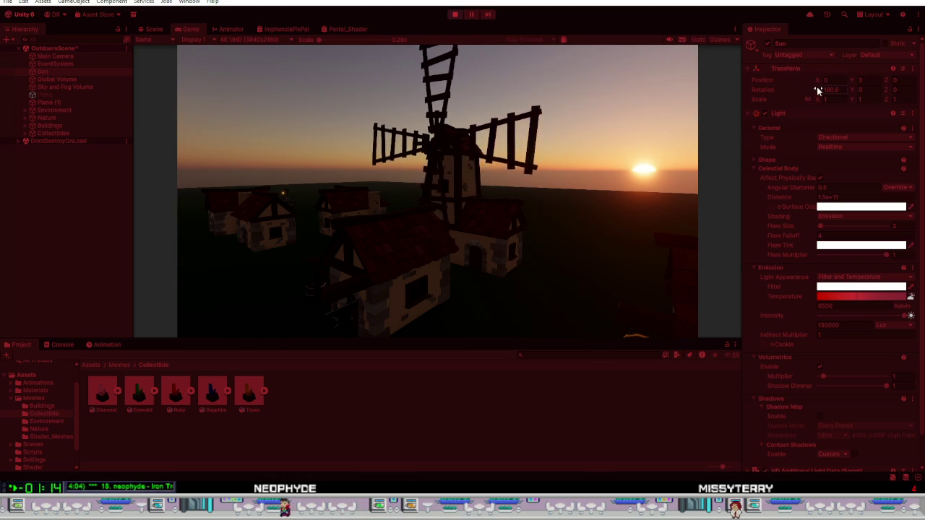
pyautogui.moveTo(818, 91); pyautogui.dragTo(819, 91)
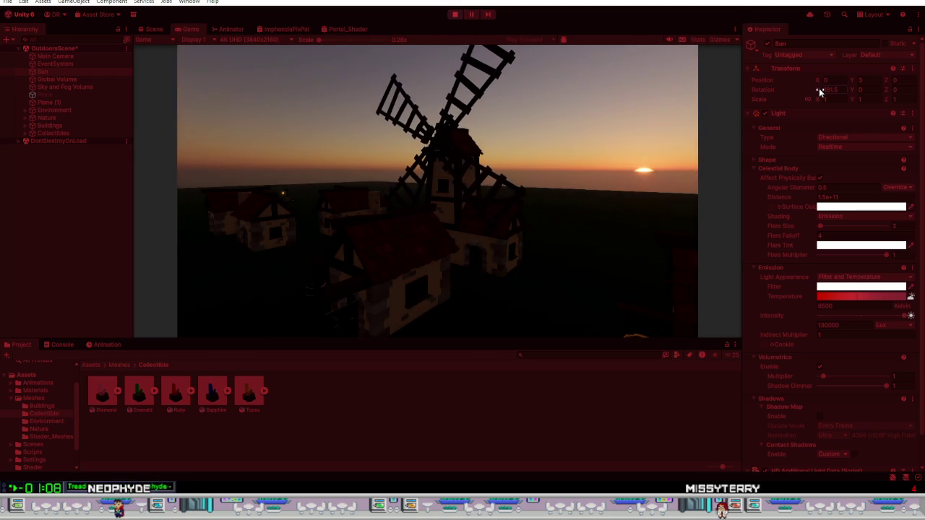
pyautogui.moveTo(819, 92); pyautogui.dragTo(821, 92)
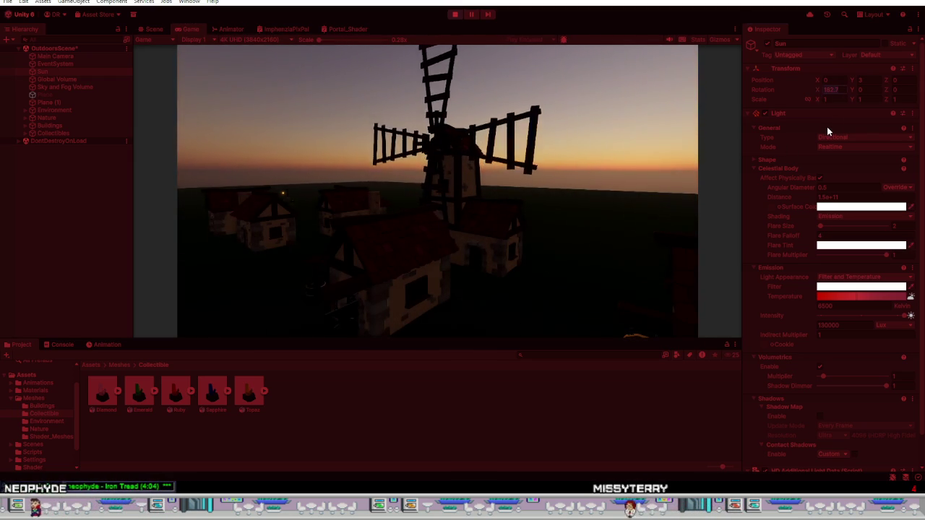
pyautogui.write('183')
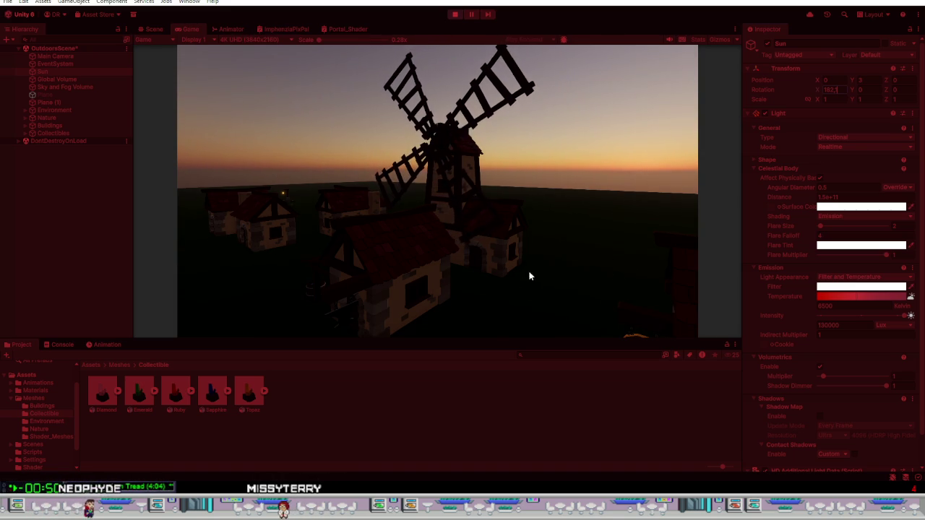
pyautogui.moveTo(515, 273)
pyautogui.mouseDown()
pyautogui.moveTo(406, 280)
pyautogui.moveTo(612, 274)
pyautogui.moveTo(595, 294)
pyautogui.moveTo(497, 273)
pyautogui.mouseUp()
# Walk through the purple portal to the campfire, then back to face the gem row.
pyautogui.press('w')
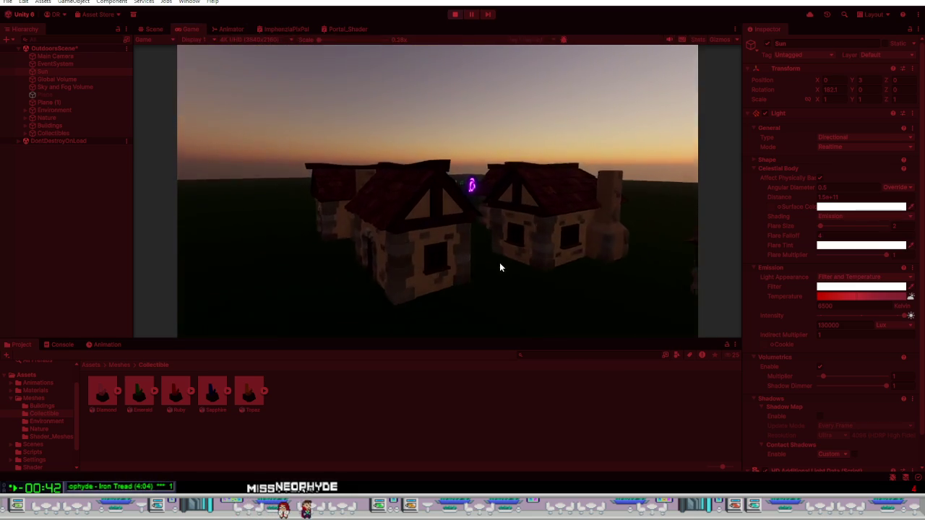
pyautogui.press('w')
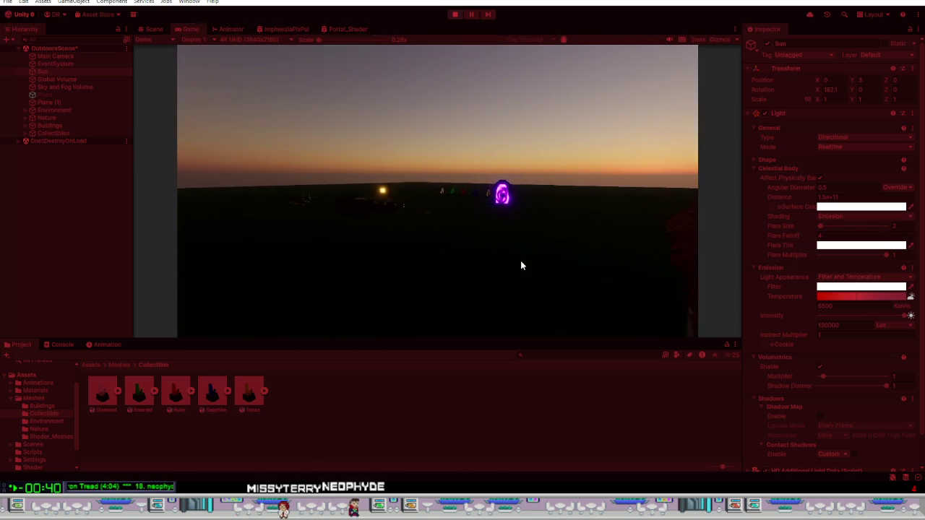
pyautogui.press('w')
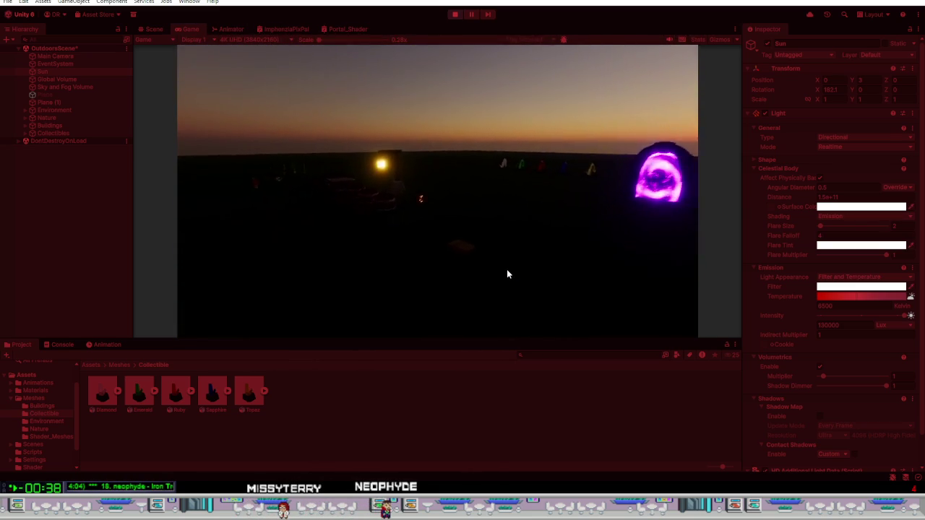
pyautogui.press('w')
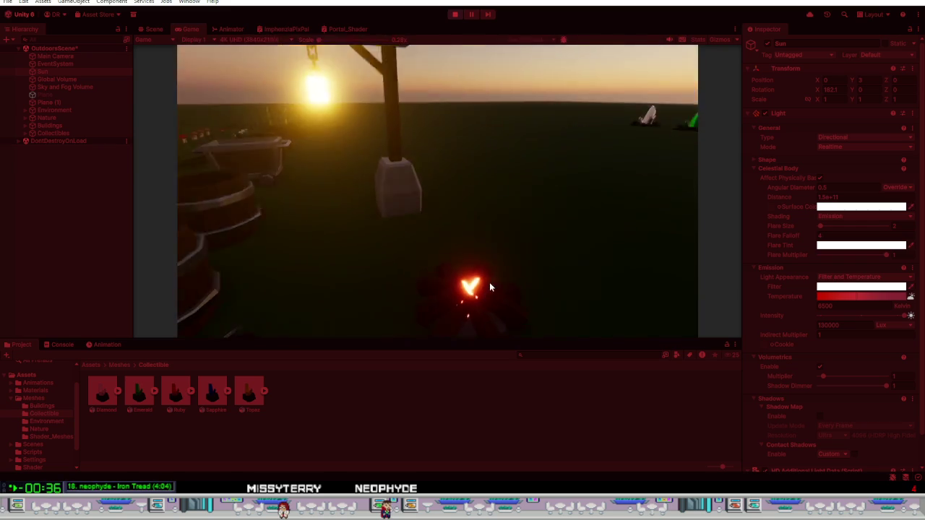
pyautogui.press('s')
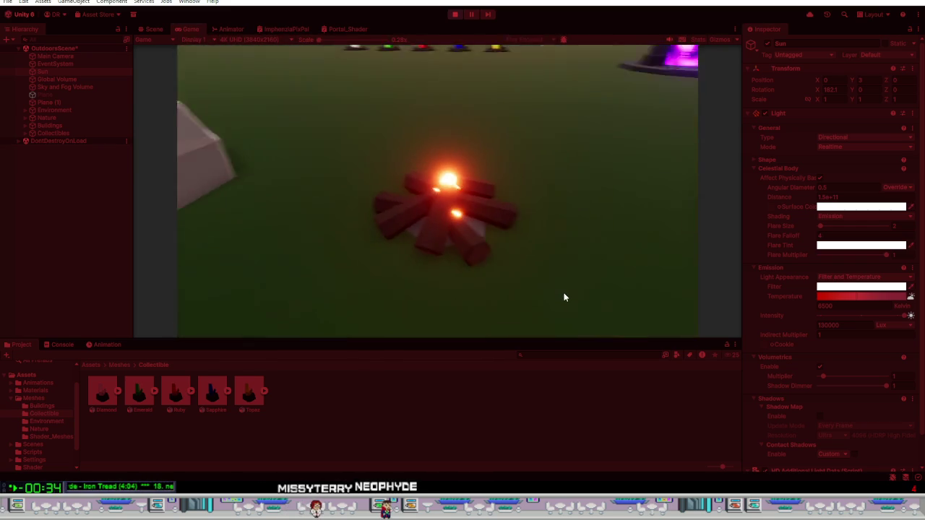
pyautogui.press('s')
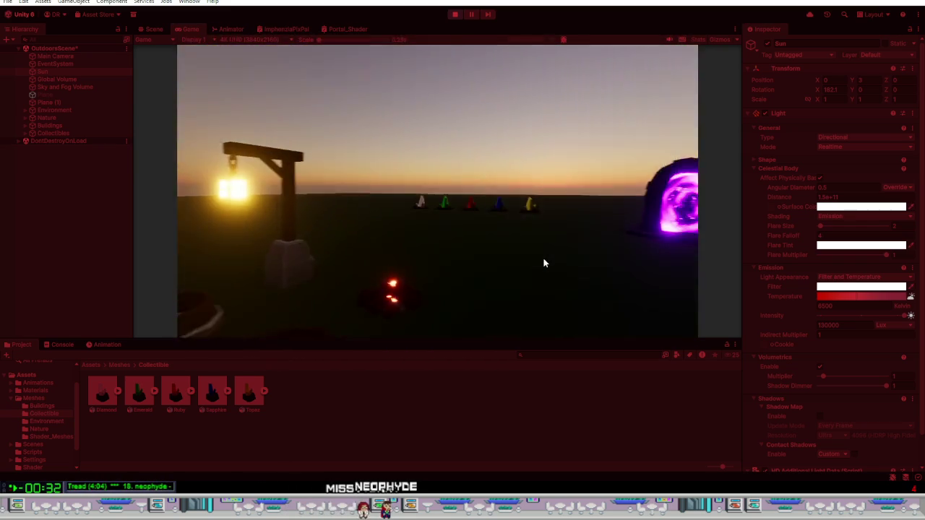
pyautogui.press('w')
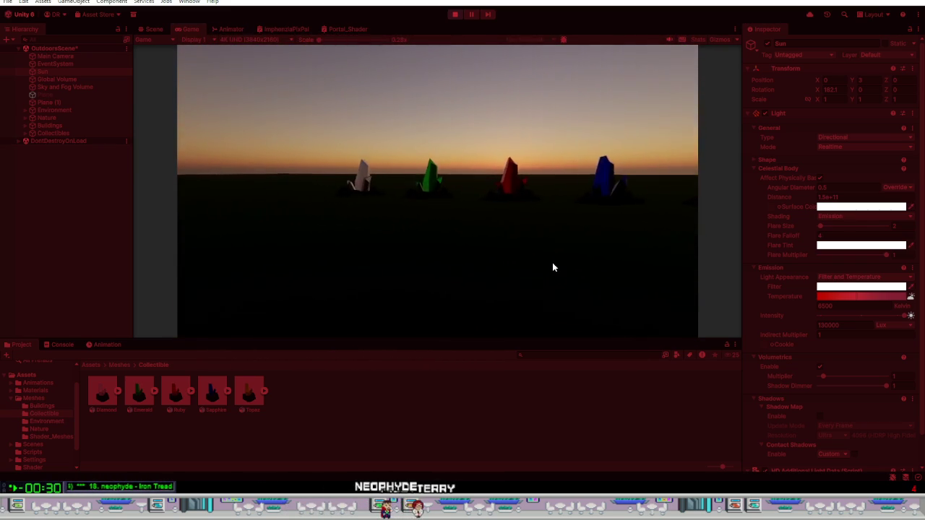
pyautogui.press('s')
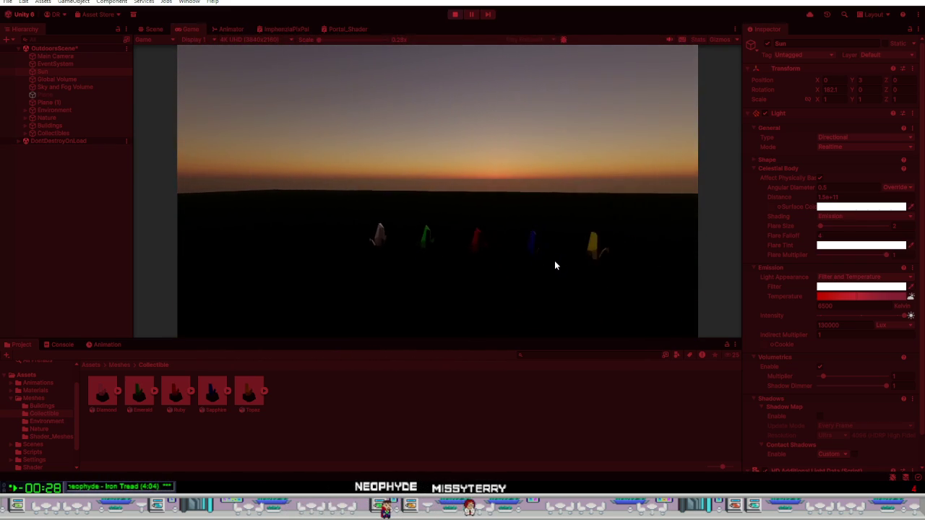
pyautogui.press('s')
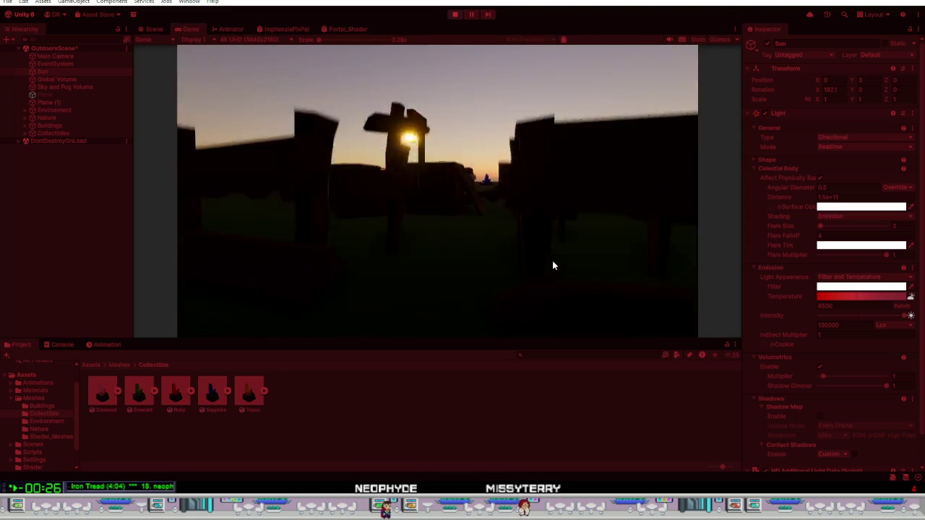
# Walk past the lantern and fences to the glowing forge, then view the houses and windmill at sunset.
pyautogui.press('w')
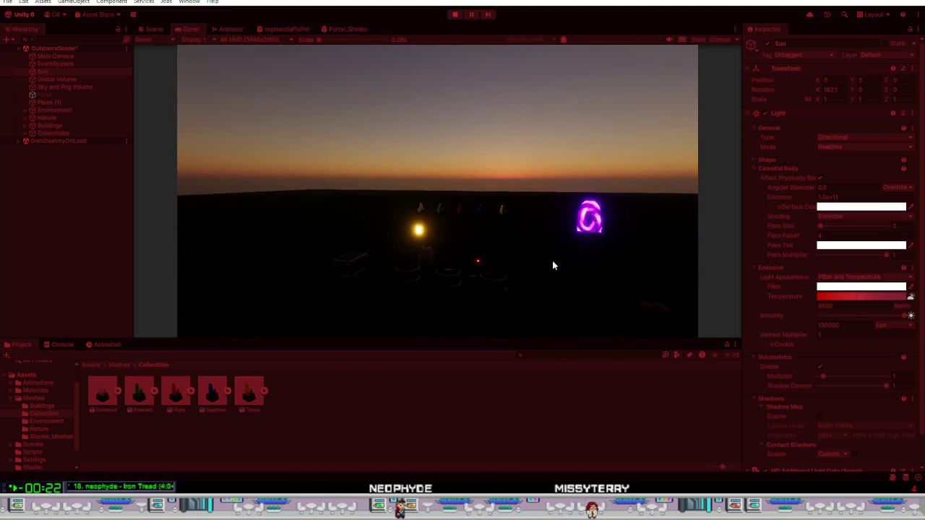
pyautogui.press('w')
pyautogui.press('w')
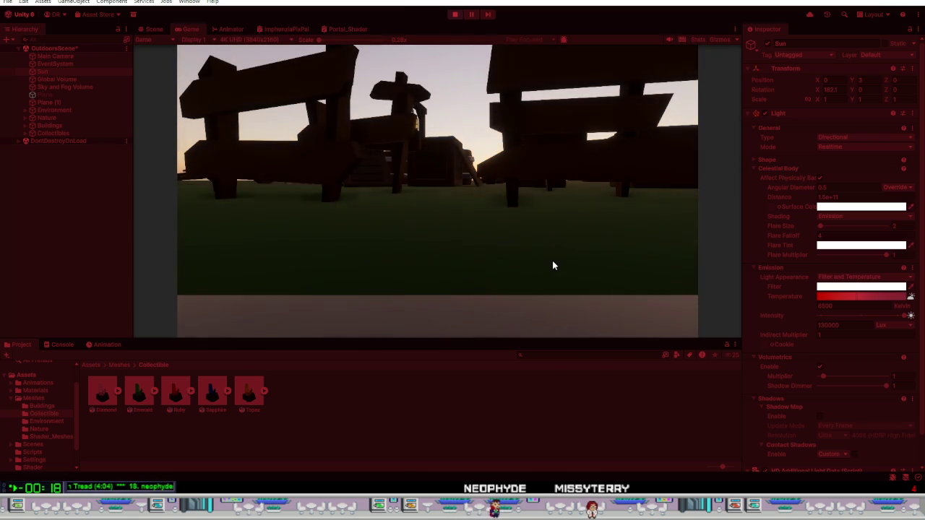
pyautogui.press('w')
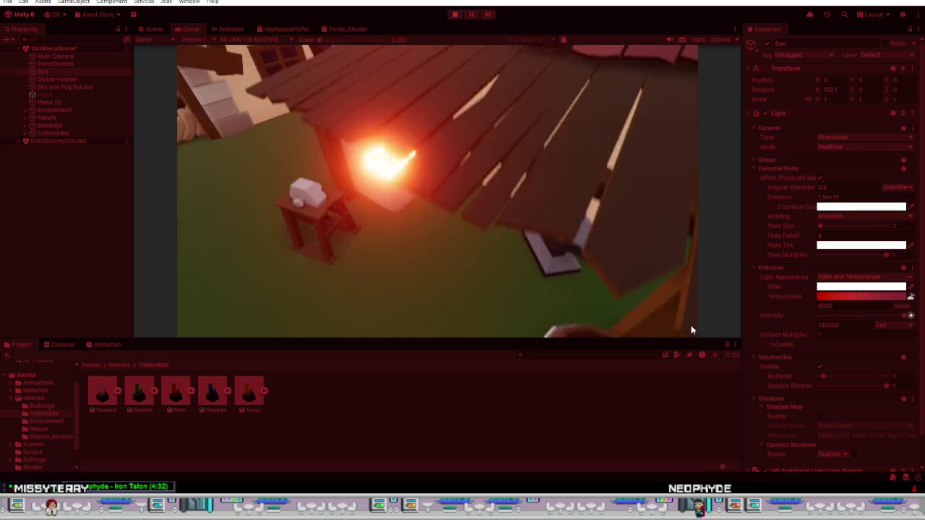
pyautogui.press('w')
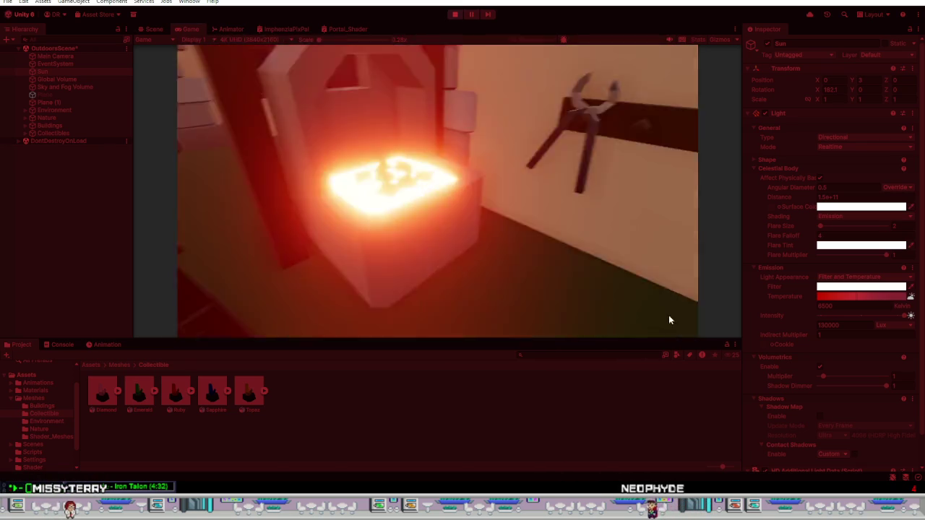
pyautogui.press('s')
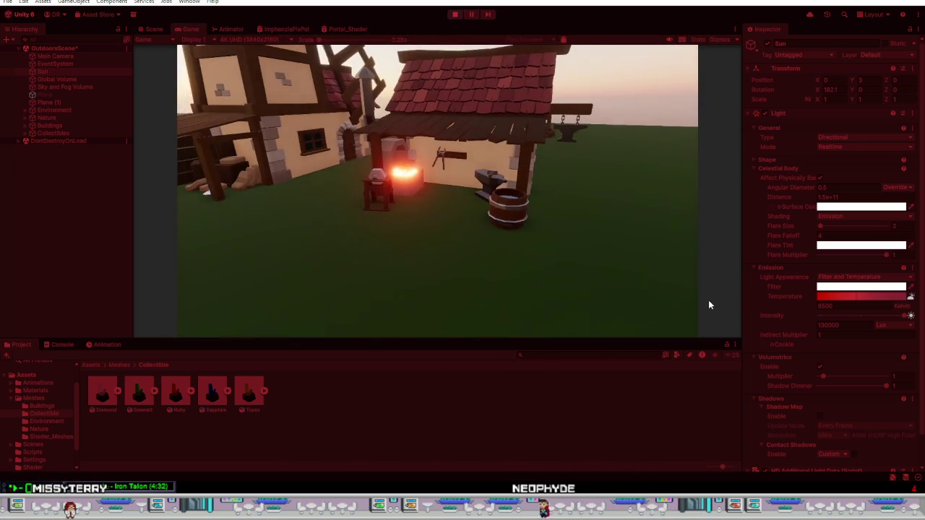
pyautogui.press('s')
pyautogui.press('w')
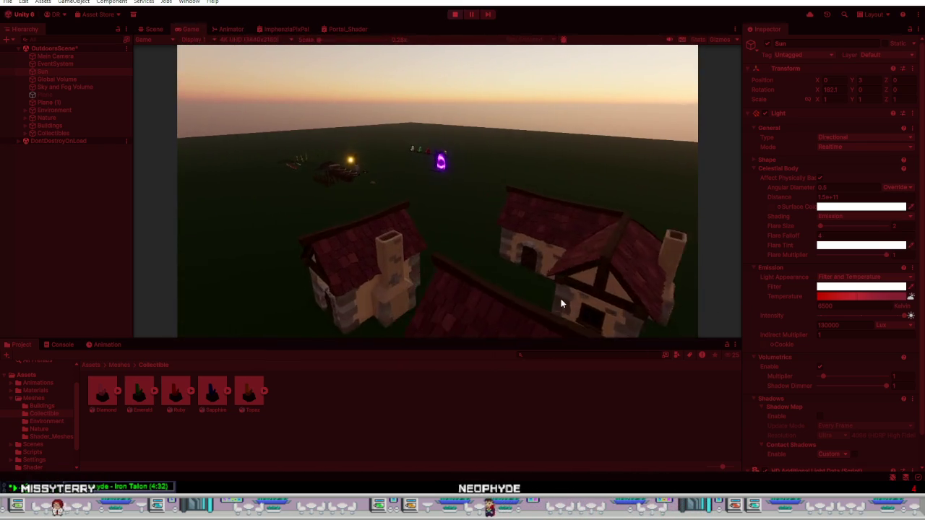
pyautogui.press('s')
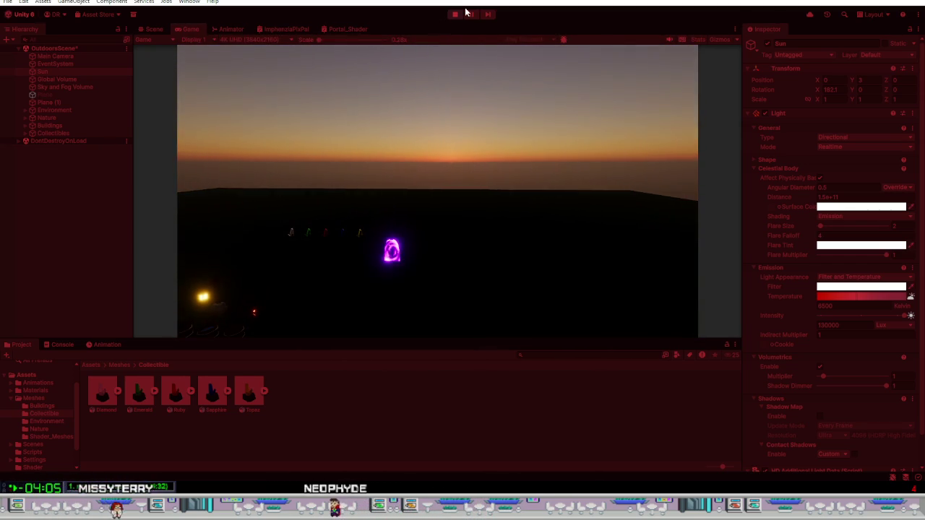
# Stop Play mode and save OutdoorsScene.
pyautogui.click(455, 14)
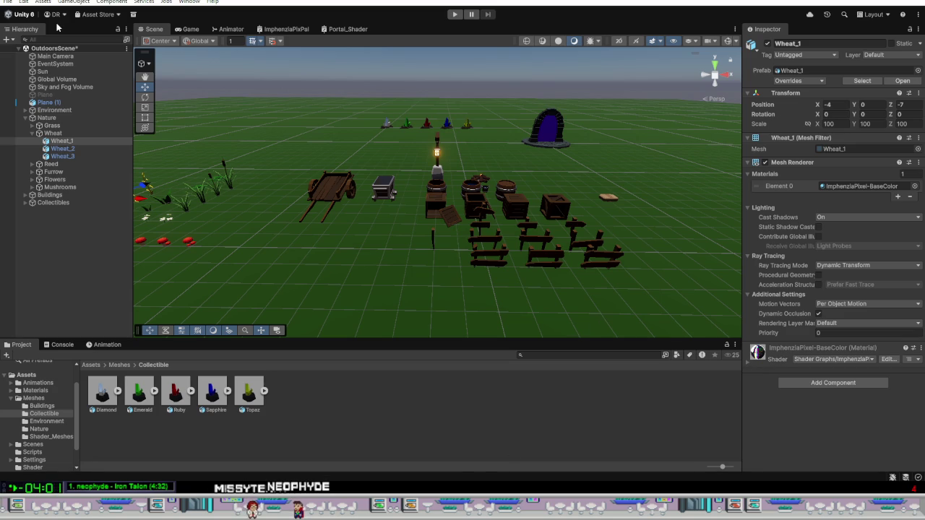
pyautogui.click(8, 2)
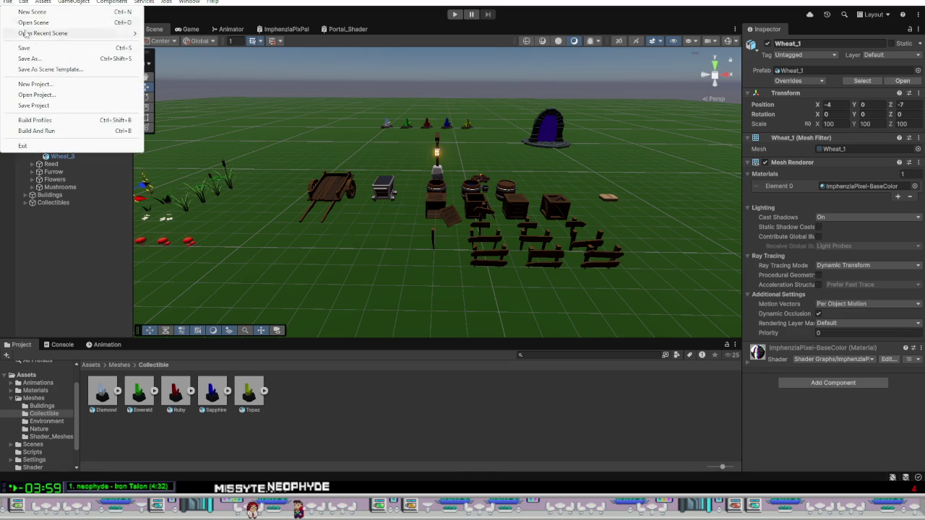
pyautogui.click(16, 48)
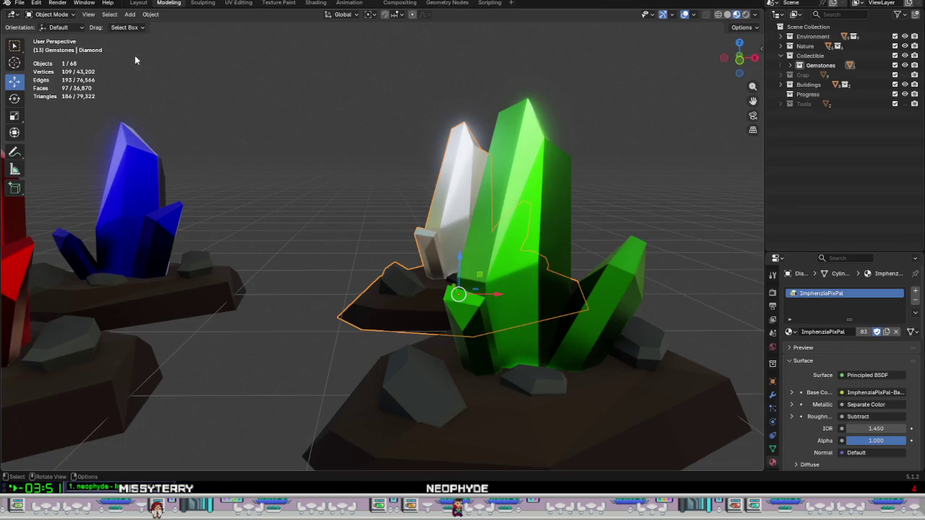
# Save LowPoly.blend in Blender.
pyautogui.click(19, 3)
pyautogui.click(30, 65)
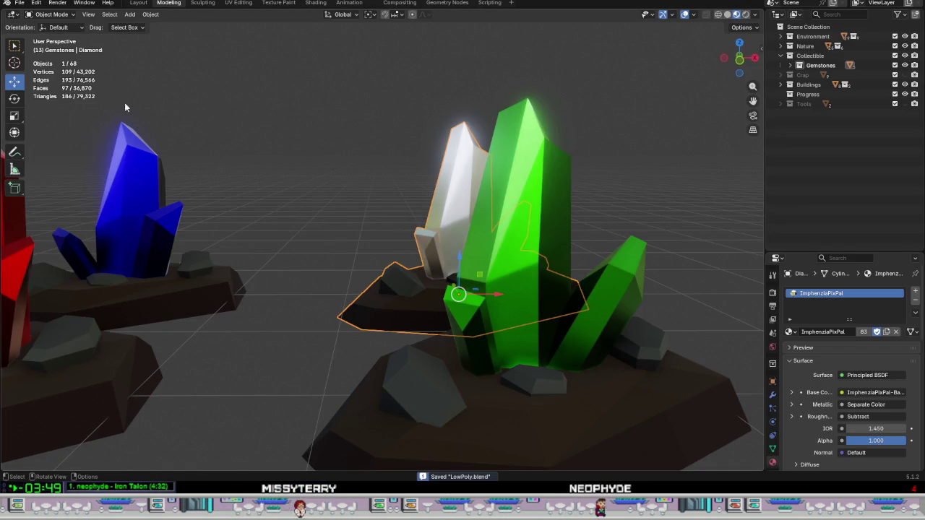
pyautogui.scroll(-10, 458, 266)
pyautogui.scroll(-5, 457, 266)
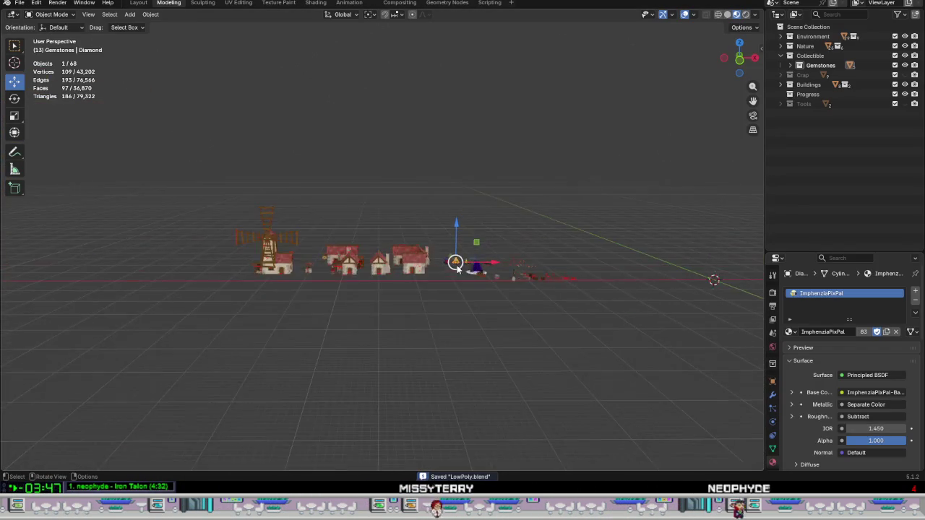
pyautogui.scroll(3, 443, 315)
pyautogui.scroll(-3, 441, 309)
pyautogui.scroll(4, 440, 309)
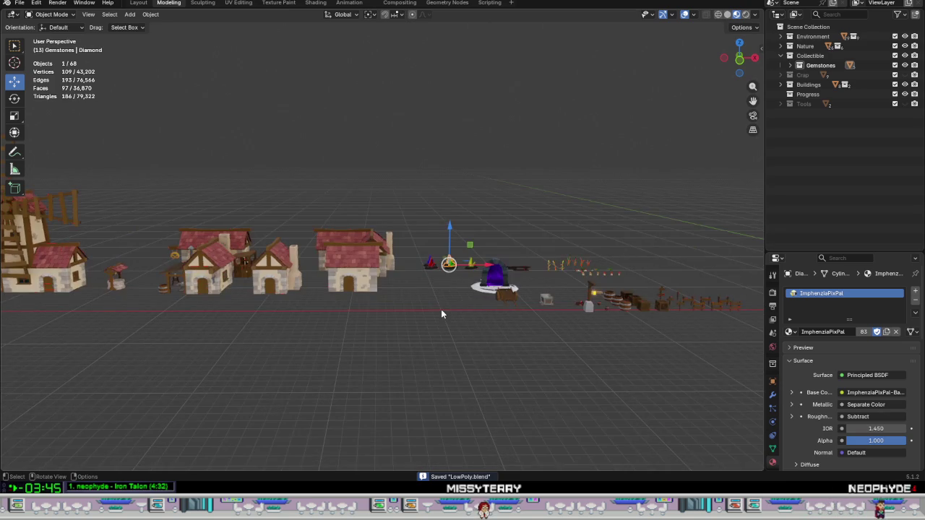
# Orbit and zoom the viewport to look down on the village's houses, gemstones, portal and props.
pyautogui.moveTo(441, 309); pyautogui.dragTo(433, 354)
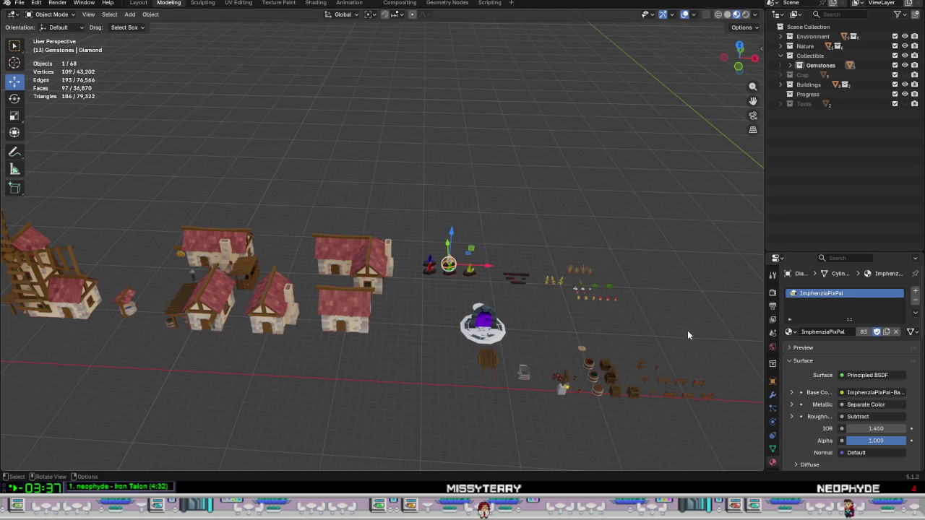
pyautogui.scroll(8, 644, 295)
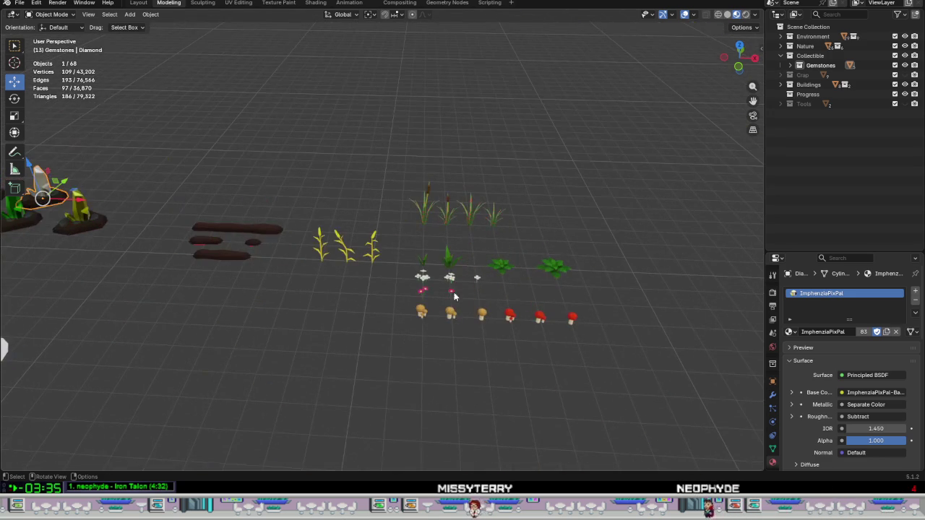
pyautogui.scroll(-3, 439, 309)
pyautogui.scroll(-3, 446, 307)
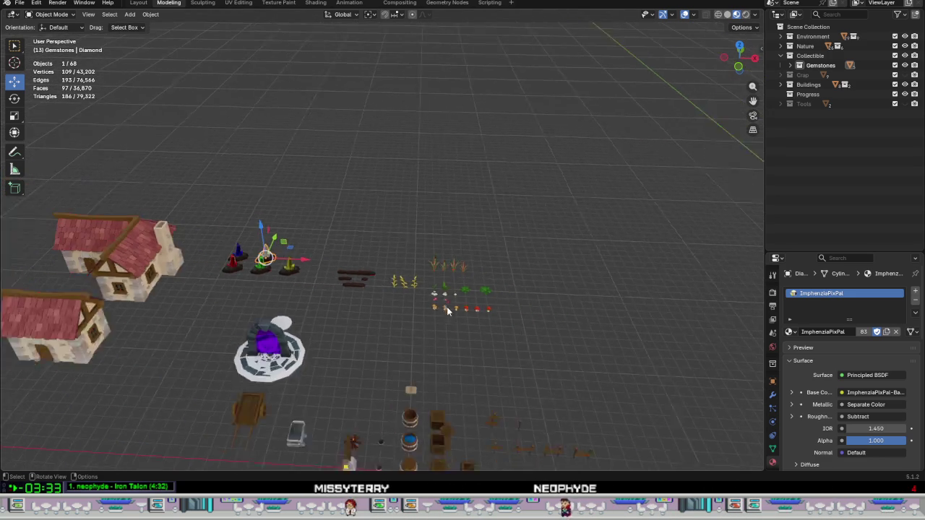
pyautogui.scroll(2, 44, 369)
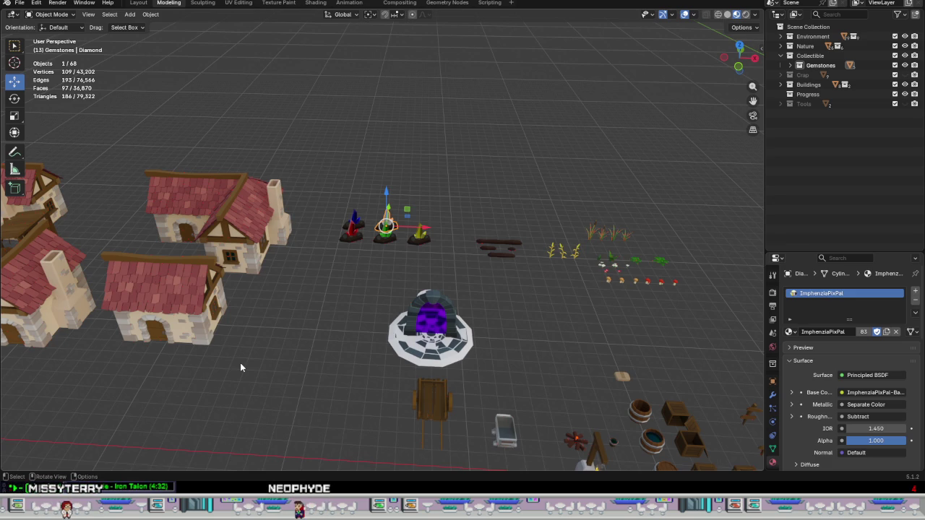
pyautogui.scroll(-2, 384, 341)
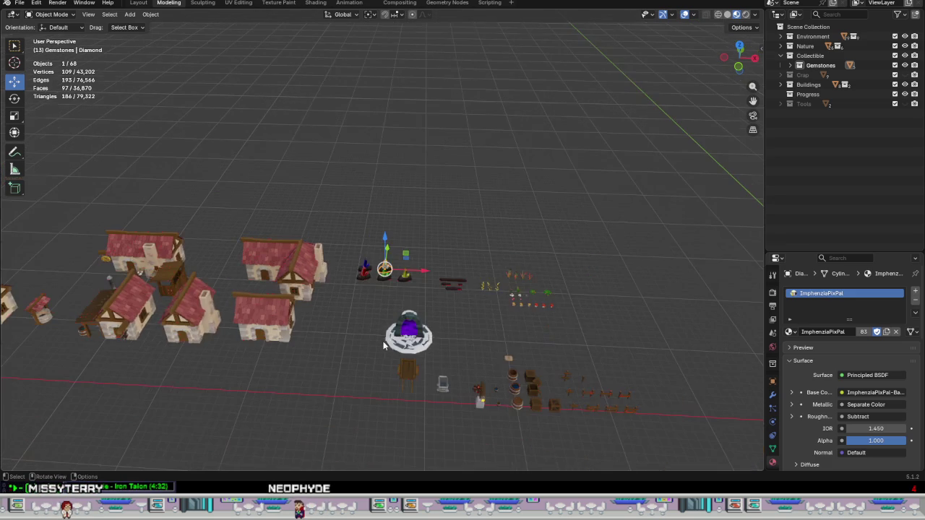
pyautogui.scroll(1, 373, 353)
pyautogui.scroll(-1, 98, 387)
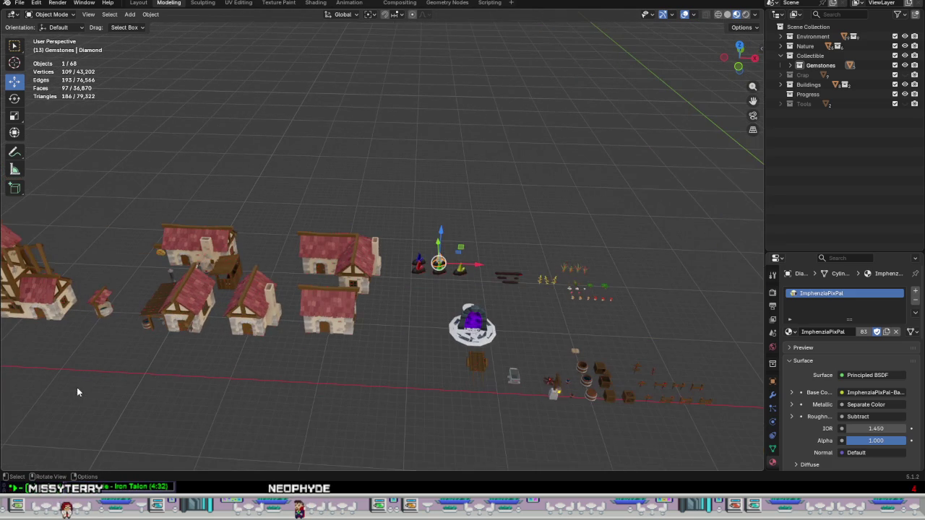